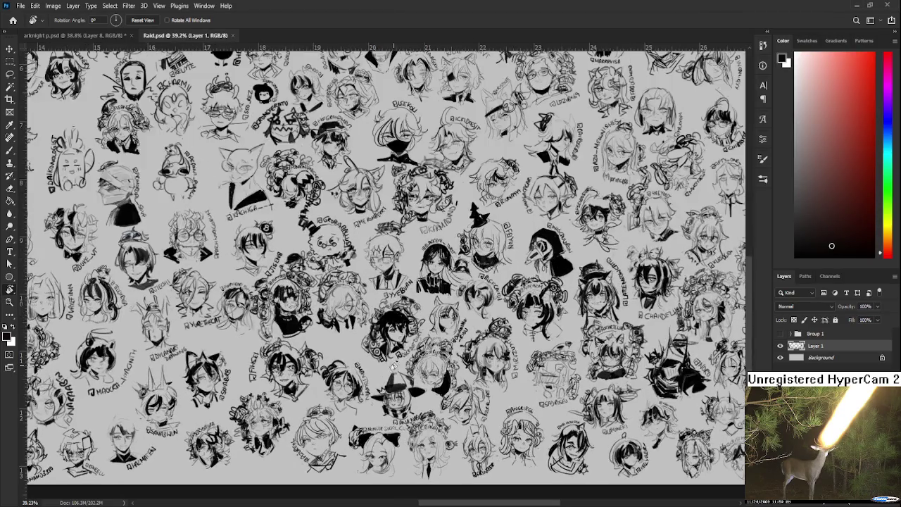
Step: Pan and zoom across the Raid.psd sheet to look over the sketched character heads
scroll(473, 377, "up", 3)
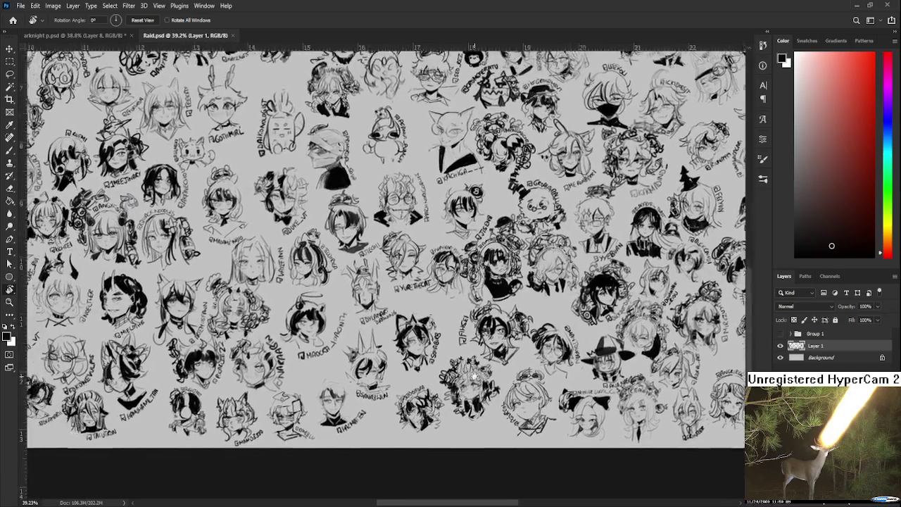
scroll(476, 373, "up", 2)
left_click_drag(462, 336, 512, 357)
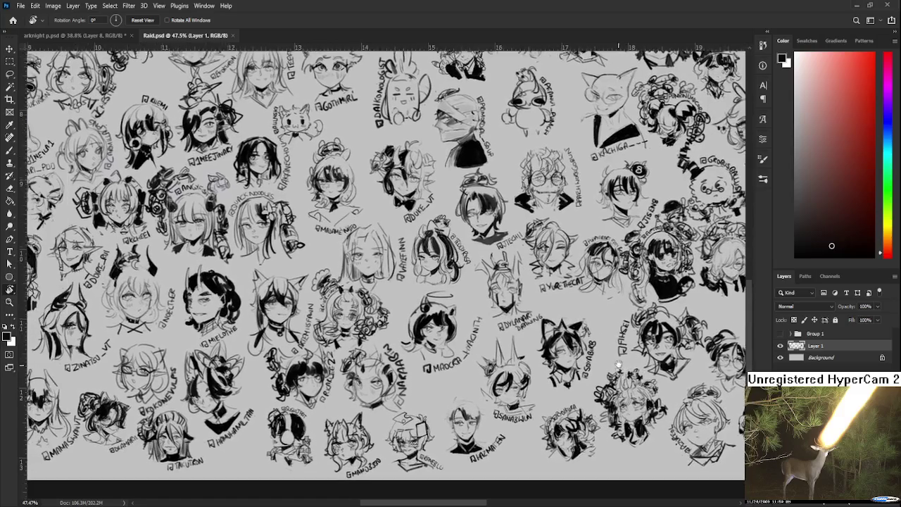
scroll(513, 357, "down", 3)
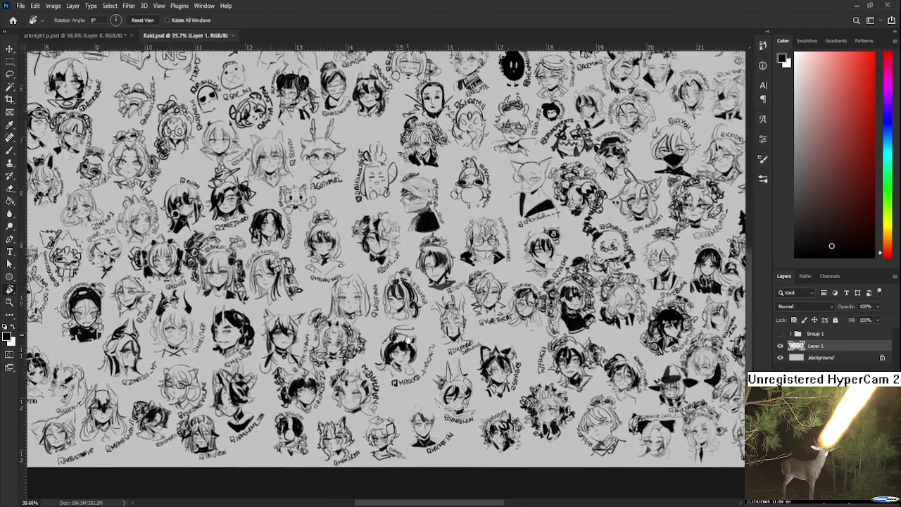
mouse_move(408, 394)
left_mouse_down()
mouse_move(414, 373)
mouse_move(376, 369)
mouse_move(382, 356)
left_mouse_up()
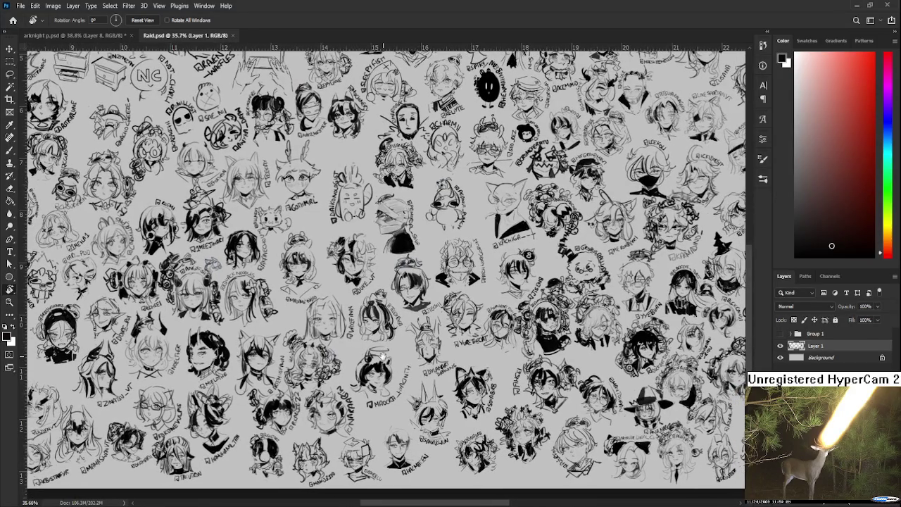
left_click_drag(385, 356, 512, 323)
scroll(512, 326, "right", 2)
scroll(521, 335, "right", 2)
scroll(532, 345, "right", 2)
scroll(541, 356, "right", 2)
Step: Frame the sketches on the sheet and set the drawing colour to pure black
left_click_drag(541, 355, 635, 356)
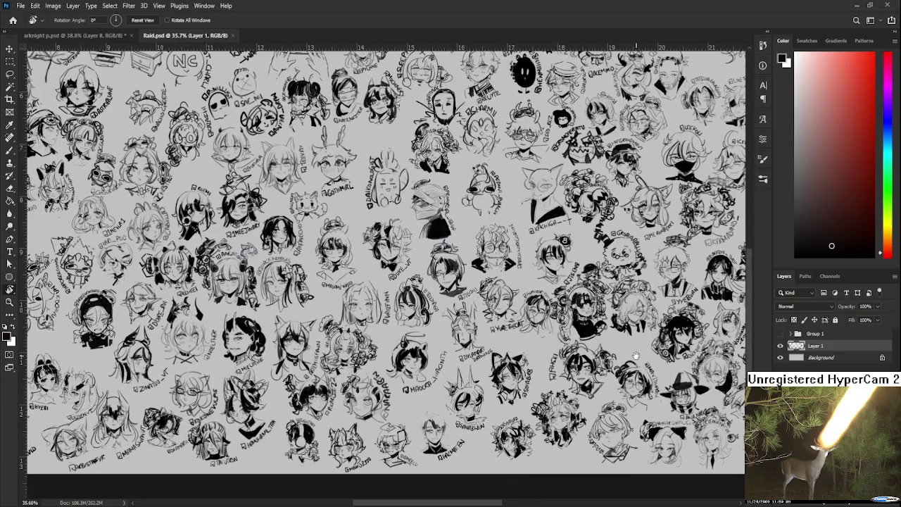
scroll(631, 357, "up", 1)
scroll(439, 387, "up", 1)
scroll(435, 379, "up", 1)
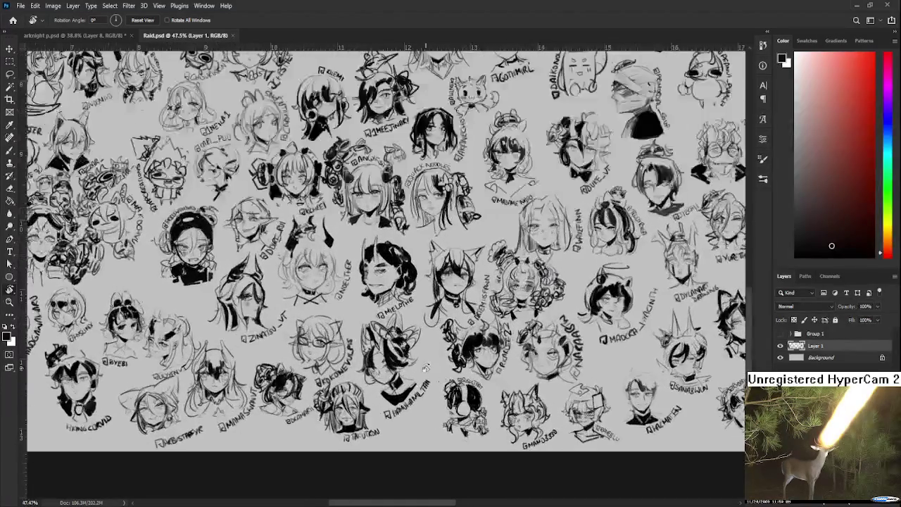
scroll(433, 373, "up", 2)
scroll(373, 356, "up", 2)
left_click_drag(373, 356, 402, 373)
left_click(796, 255)
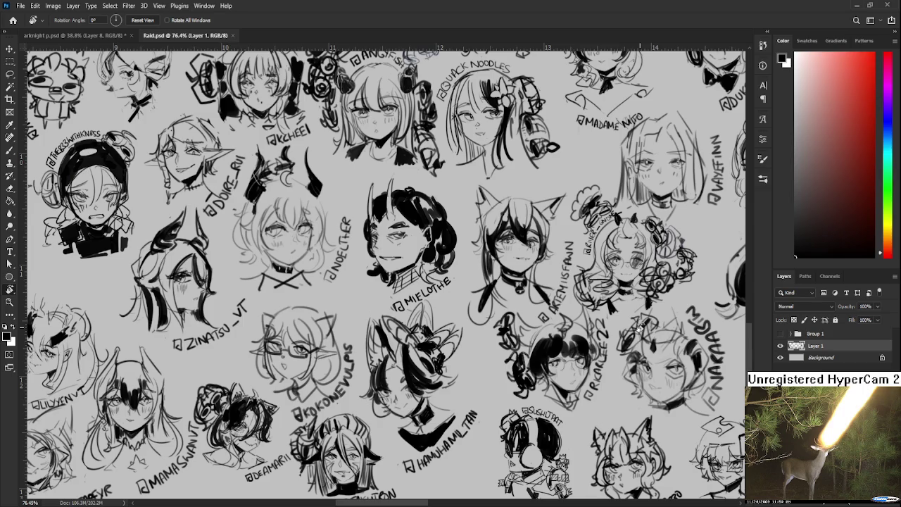
Step: Draw, undo and redraw black brush strokes beside a sketch near the sheet's middle
key("b")
left_click_drag(357, 297, 363, 328)
key("ctrl+z")
left_click_drag(355, 298, 359, 333)
key("ctrl+z")
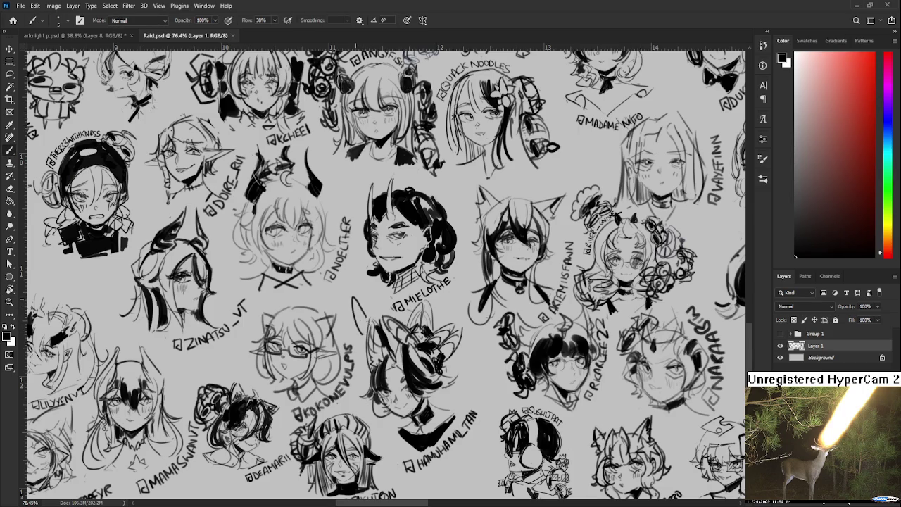
key("ctrl+z")
left_click_drag(355, 299, 357, 334)
mouse_move(356, 298)
left_mouse_down()
mouse_move(357, 328)
mouse_move(376, 316)
left_mouse_up()
key("ctrl+z")
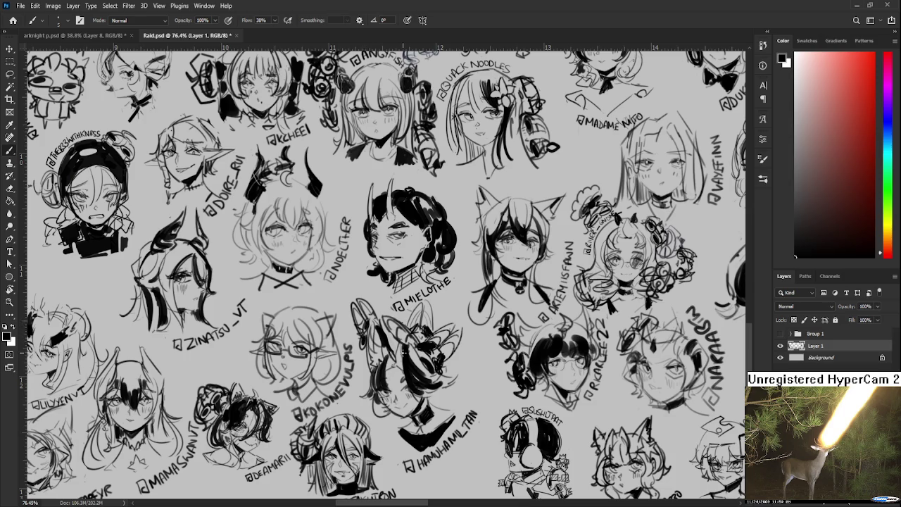
Step: Zoom out and save Raid.psd
scroll(405, 356, "down", 1)
scroll(396, 276, "down", 1)
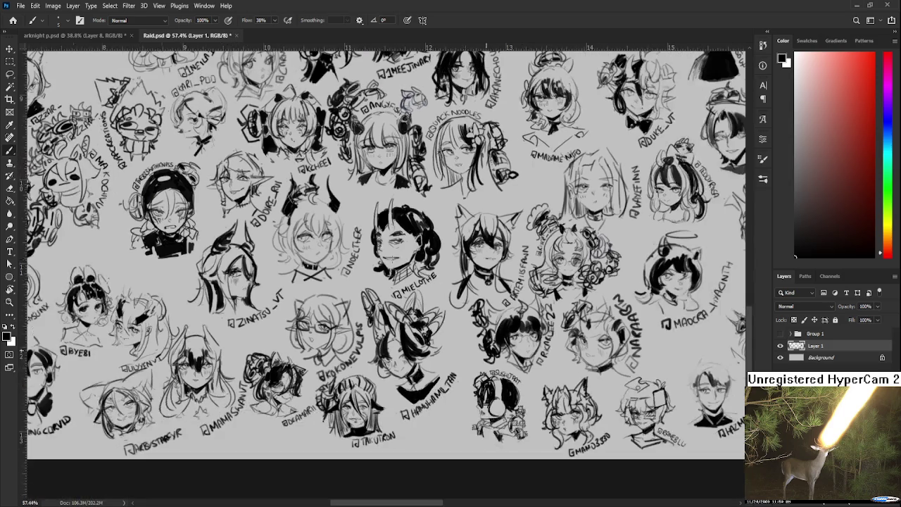
scroll(396, 276, "down", 1)
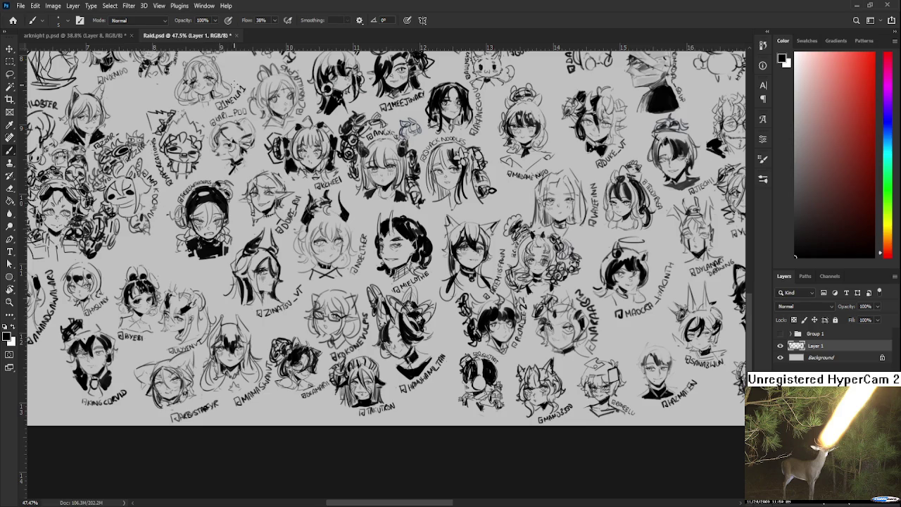
key("ctrl+s")
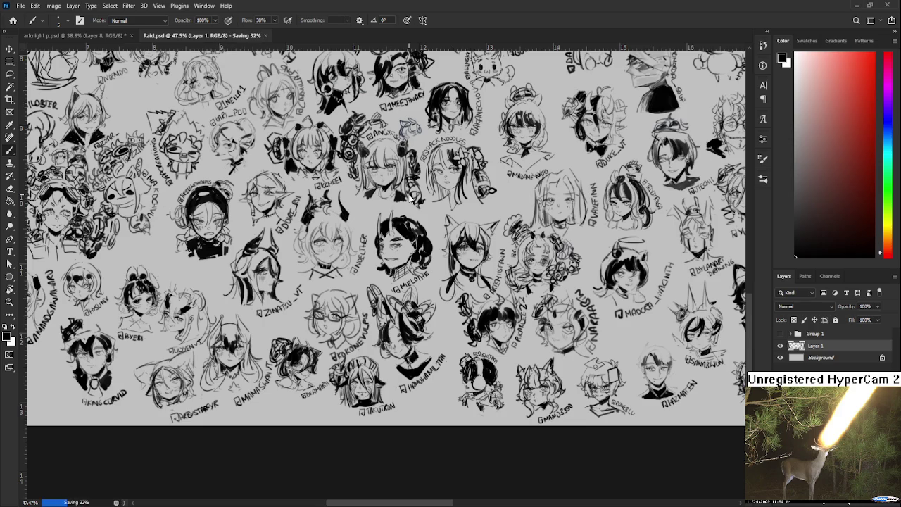
Step: Close Raid.psd and sample a reddish brown from the fox-eared girl painting
key("ctrl+w")
scroll(468, 316, "up", 1)
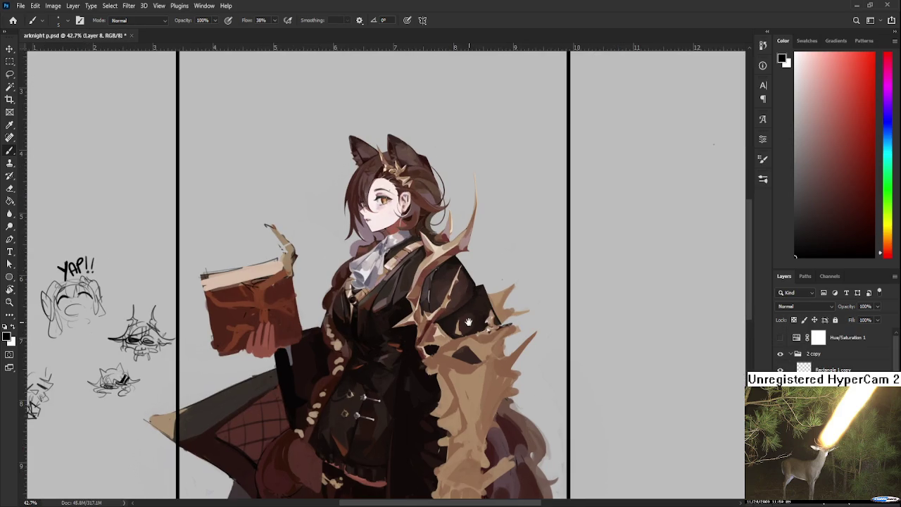
left_click_drag(468, 316, 460, 292)
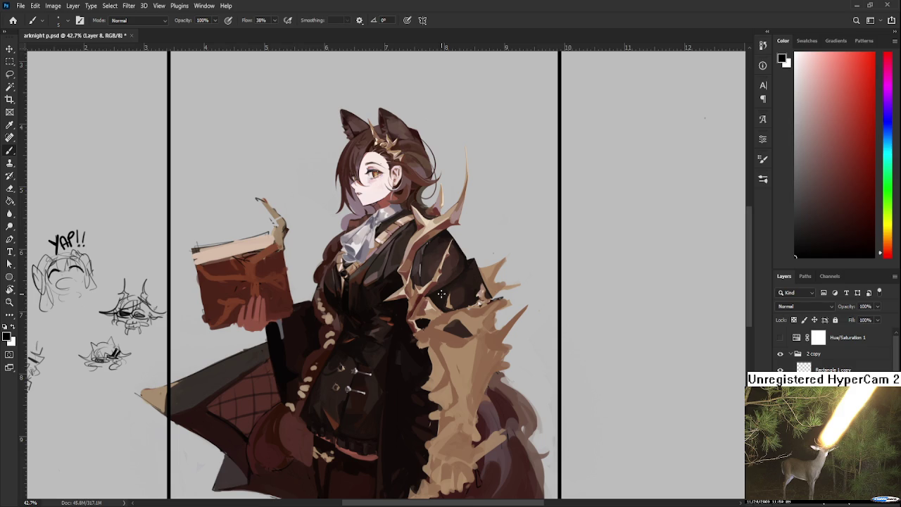
left_click(424, 297, "alt")
Step: Paste the two-character reference screenshot and shrink it to about 27% over the upper canvas
key("ctrl+v")
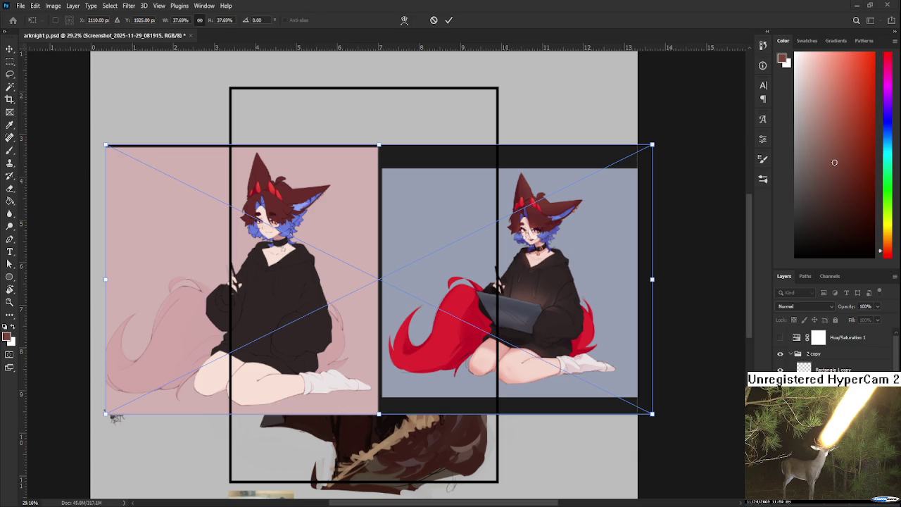
key("Return")
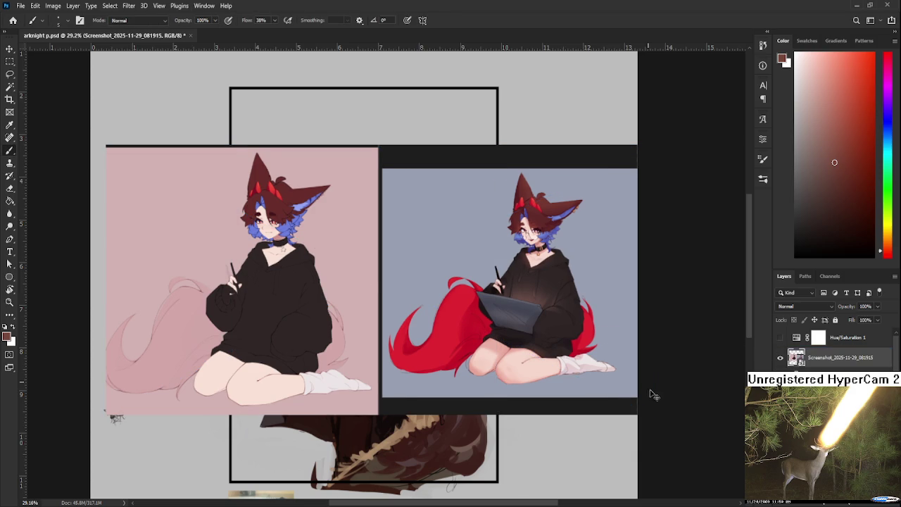
key("ctrl+t")
left_click_drag(645, 409, 593, 357)
left_click_drag(161, 145, 205, 164)
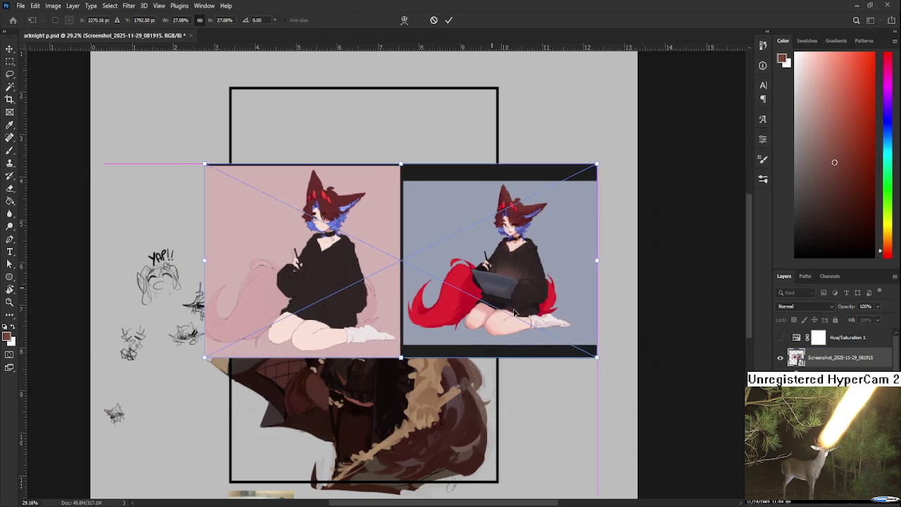
key("Return")
scroll(475, 258, "up", 1)
Step: Zoom and pan around the screenshot to compare the pink- and blue-background character drawings
scroll(489, 205, "up", 1)
scroll(489, 205, "up", 1)
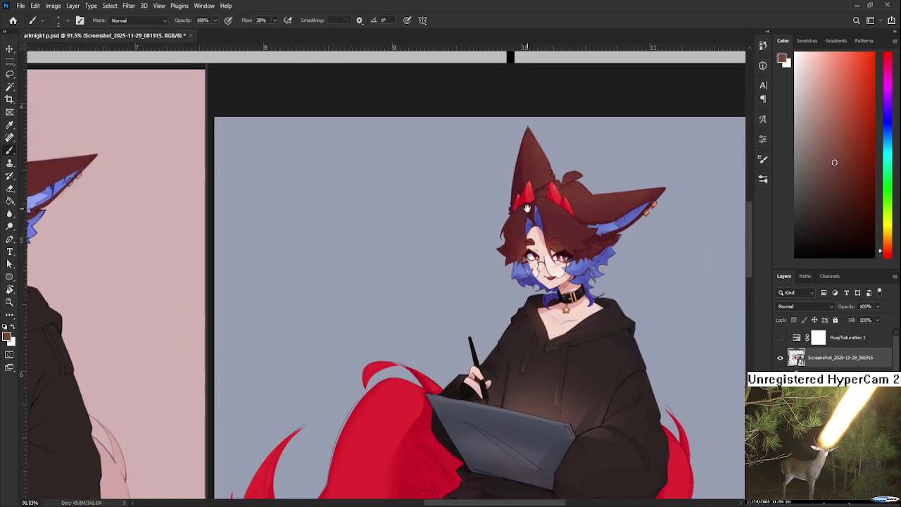
scroll(514, 208, "up", 1)
scroll(521, 314, "down", 2)
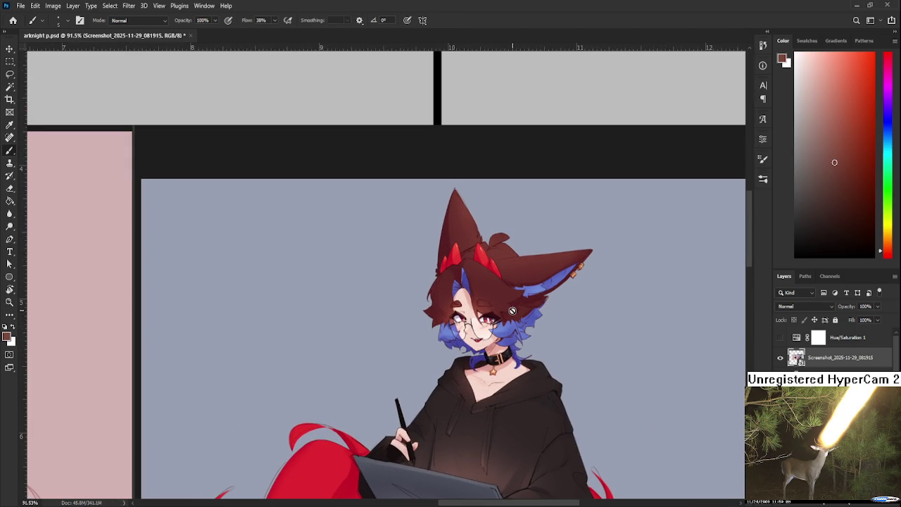
scroll(511, 309, "up", 1)
scroll(511, 310, "down", 1)
scroll(510, 310, "up", 1)
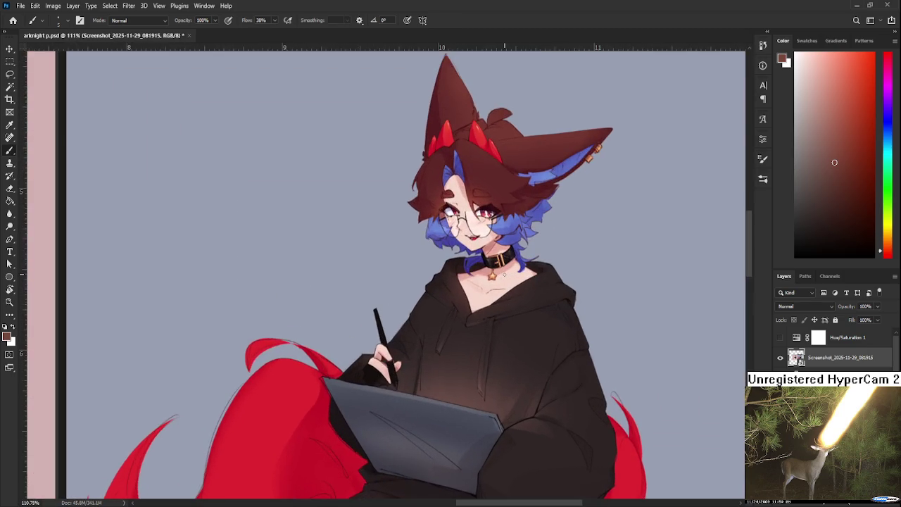
scroll(495, 287, "down", 1)
scroll(496, 288, "down", 1)
mouse_move(496, 287)
left_mouse_down()
mouse_move(545, 351)
mouse_move(514, 331)
left_mouse_up()
scroll(507, 275, "up", 2)
scroll(502, 256, "up", 2)
scroll(503, 255, "up", 1)
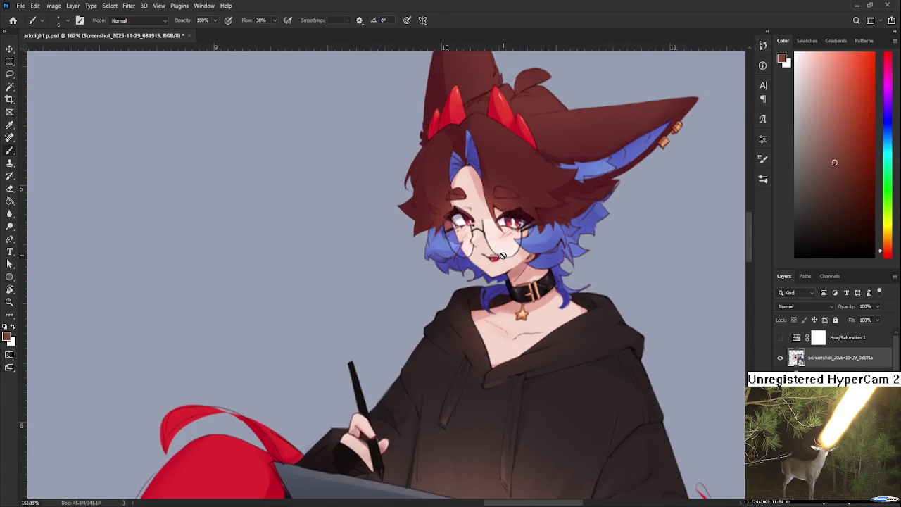
scroll(503, 255, "down", 3)
scroll(503, 256, "down", 2)
scroll(563, 295, "up", 1)
mouse_move(631, 305)
left_mouse_down()
mouse_move(737, 297)
mouse_move(269, 358)
mouse_move(426, 314)
mouse_move(769, 317)
left_mouse_up()
mouse_move(675, 367)
left_mouse_down()
mouse_move(221, 443)
mouse_move(571, 388)
mouse_move(548, 396)
left_mouse_up()
Step: Keep zooming in and out over both reference panels to study them side by side
scroll(493, 405, "down", 2)
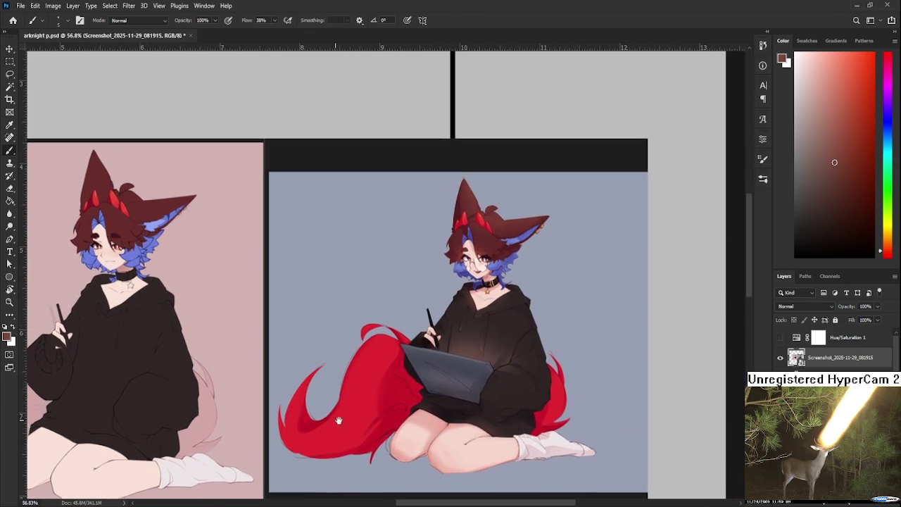
scroll(356, 417, "down", 2)
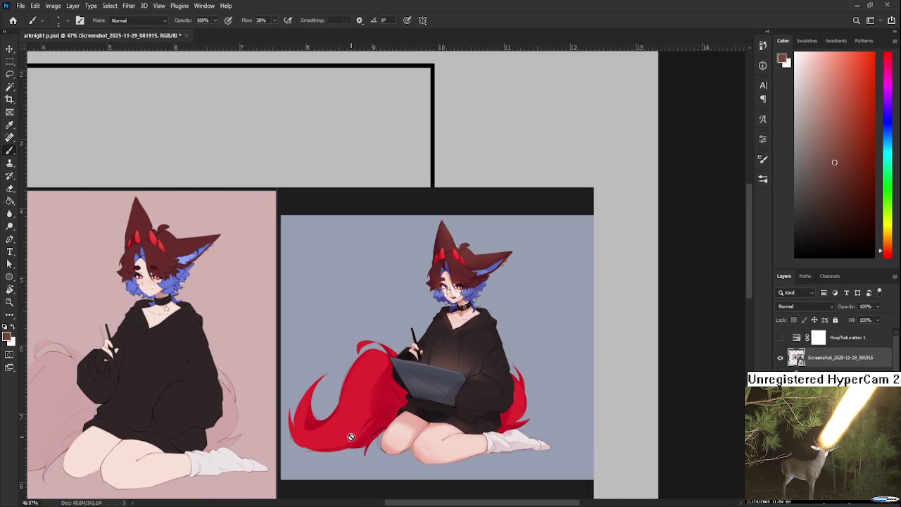
scroll(436, 400, "up", 1)
scroll(436, 399, "up", 1)
scroll(445, 417, "down", 2)
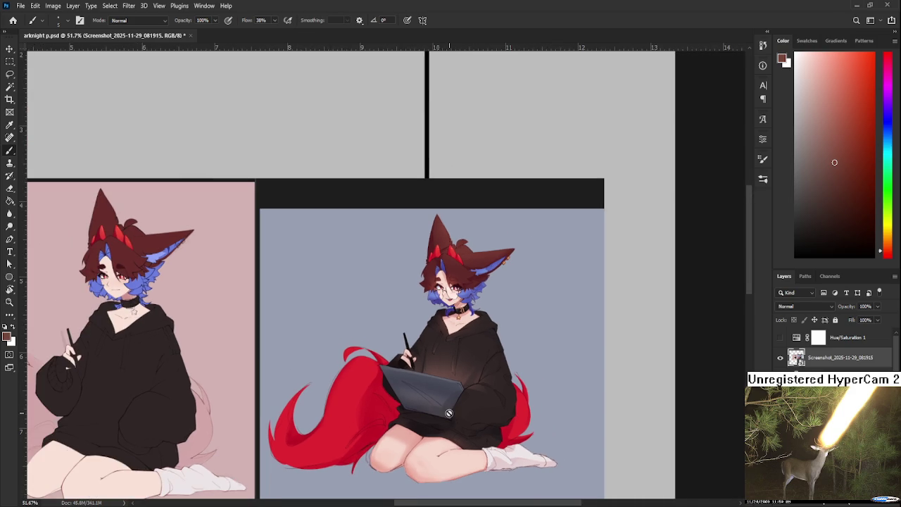
scroll(454, 444, "up", 1)
left_click_drag(454, 444, 482, 364)
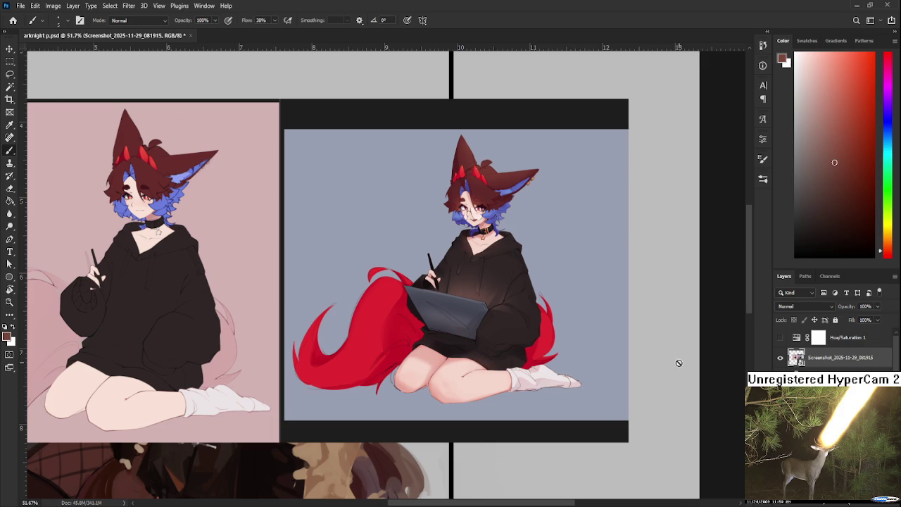
scroll(678, 363, "down", 2)
scroll(678, 362, "down", 2)
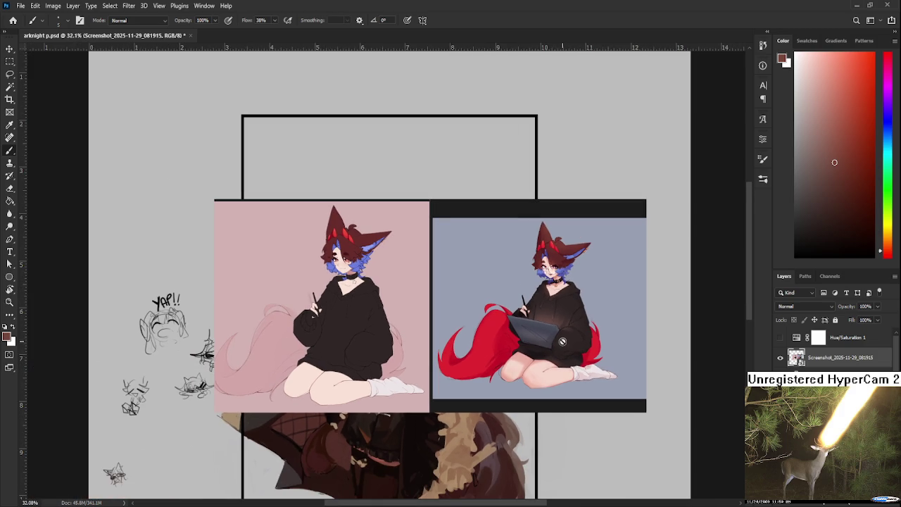
scroll(561, 341, "up", 3)
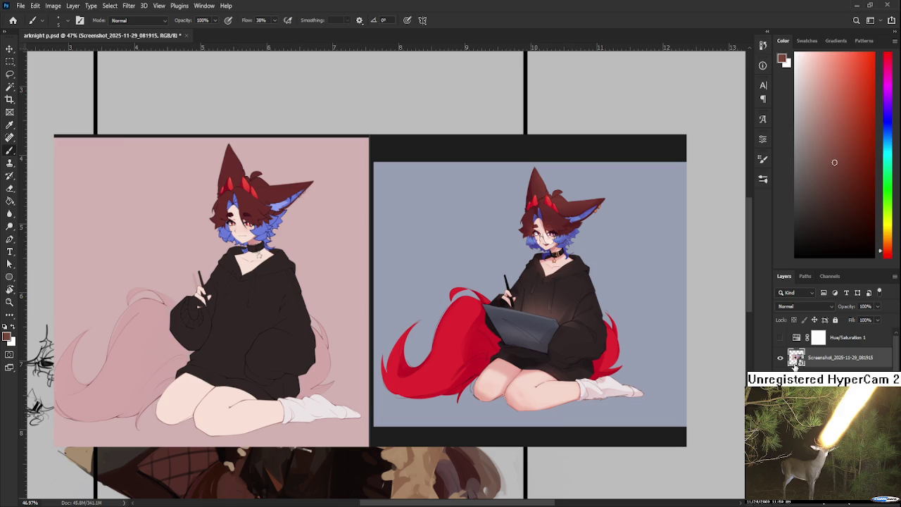
scroll(528, 315, "up", 3)
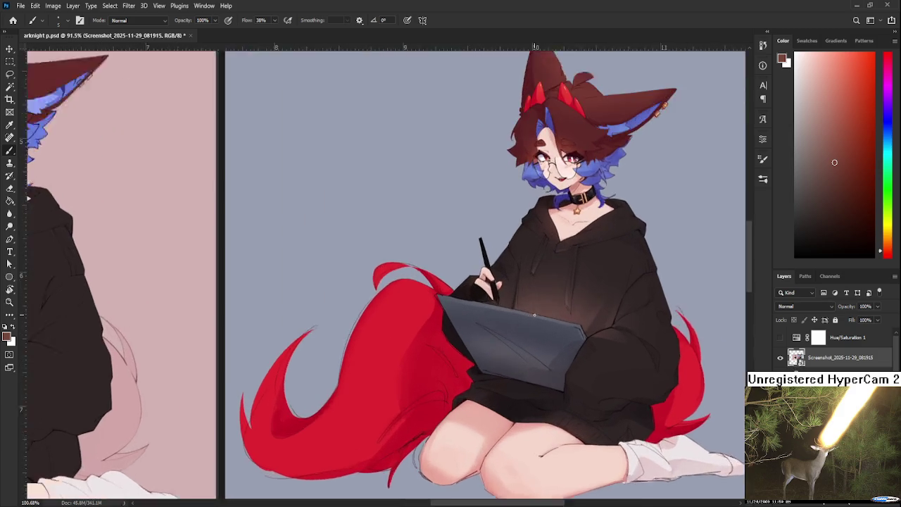
scroll(534, 315, "down", 3)
scroll(639, 158, "up", 4)
scroll(547, 183, "up", 3)
scroll(521, 225, "up", 1)
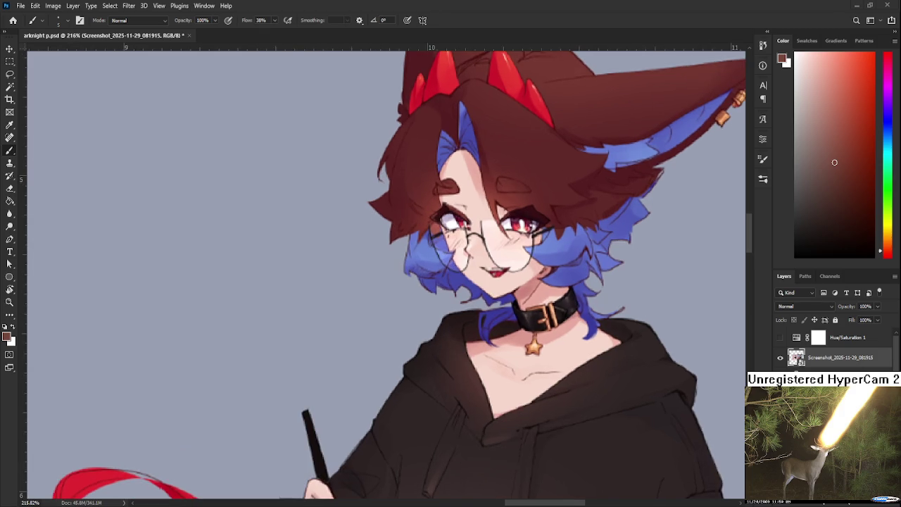
scroll(521, 226, "up", 1)
scroll(521, 225, "down", 2)
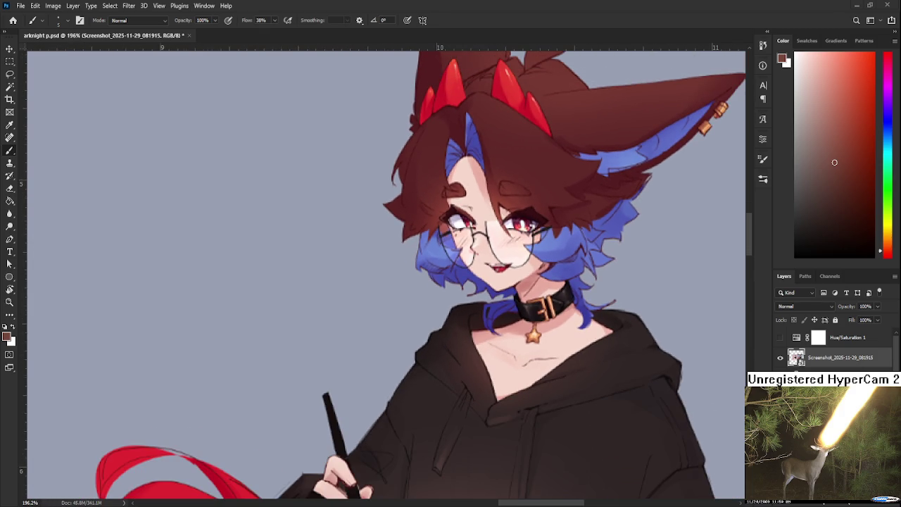
scroll(507, 240, "down", 2)
scroll(507, 239, "down", 3)
scroll(507, 247, "down", 2)
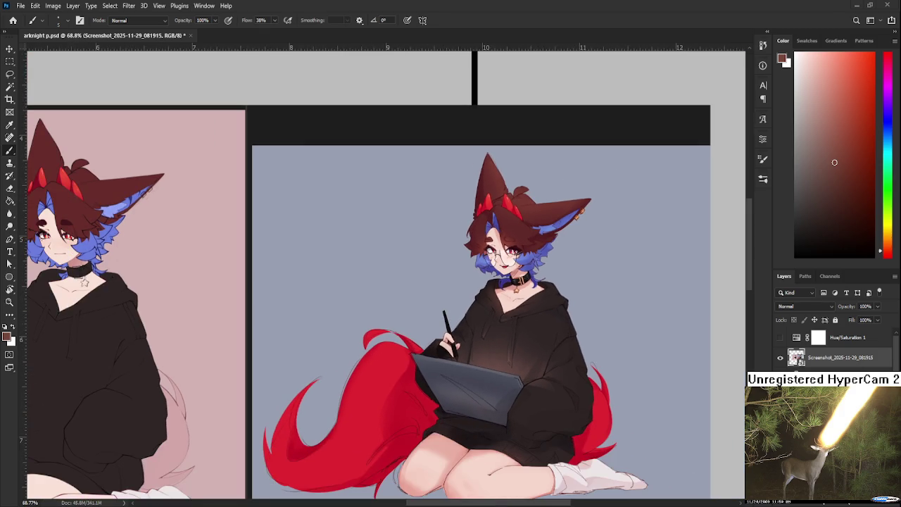
scroll(507, 246, "down", 2)
scroll(507, 247, "down", 1)
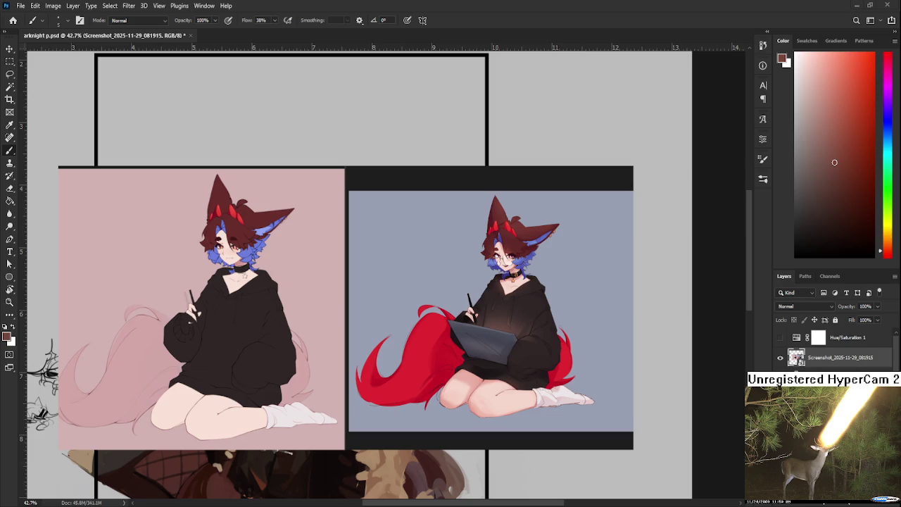
scroll(535, 279, "up", 1)
scroll(534, 280, "up", 1)
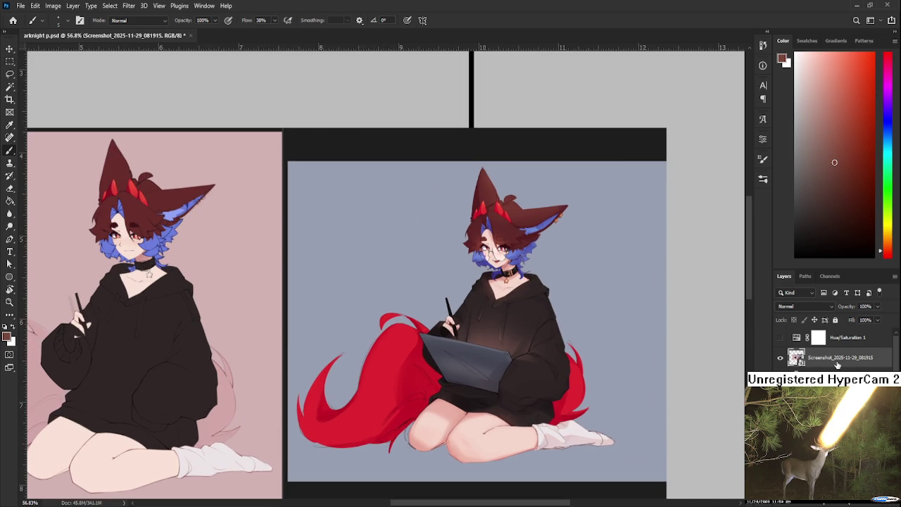
Step: Remove the pasted reference screenshot from the painting
key("ctrl+j")
key("ctrl+z")
key("Delete")
Step: Reframe the painting and sample a brown, then the lighter tan of the fur wrap
scroll(314, 347, "down", 2)
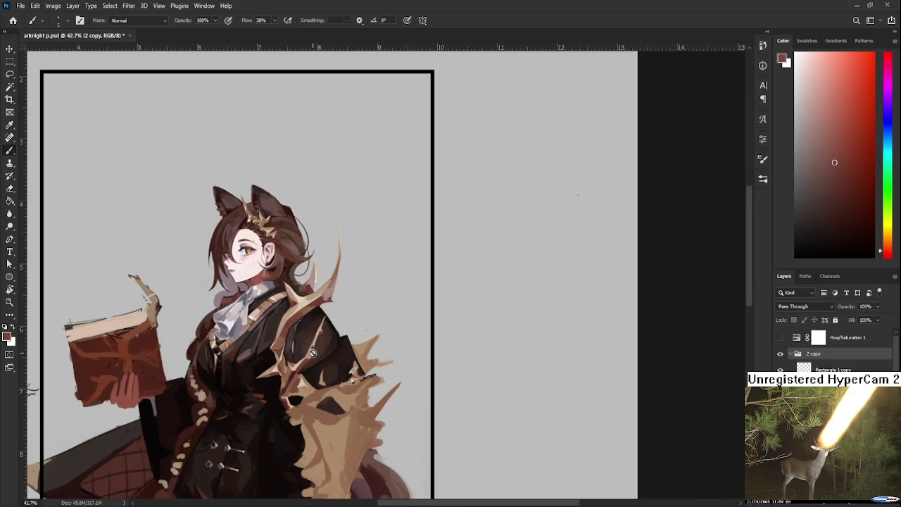
mouse_move(315, 388)
left_mouse_down()
mouse_move(563, 327)
mouse_move(476, 287)
left_mouse_up()
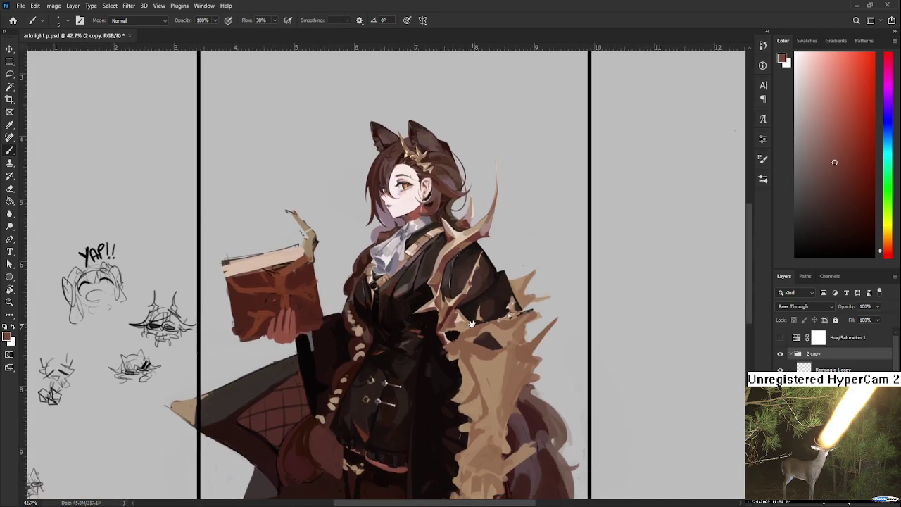
scroll(476, 287, "up", 2)
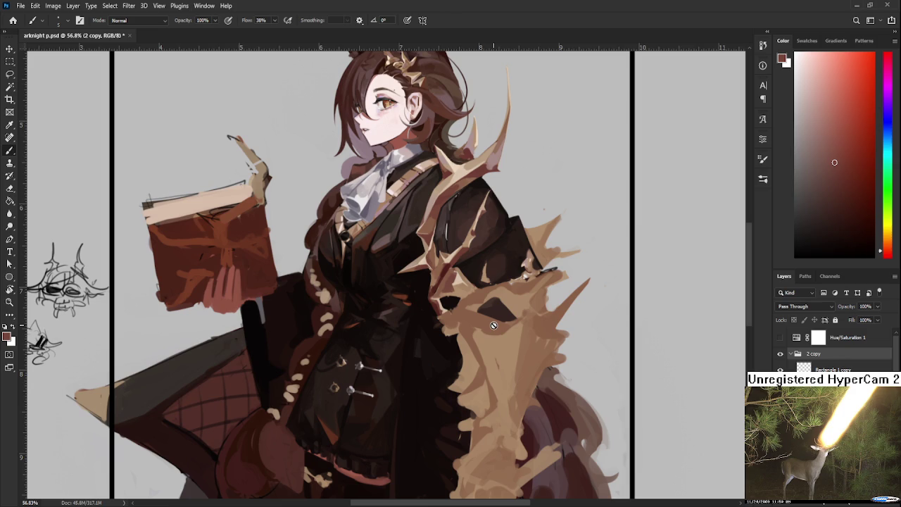
left_click(445, 295, "alt")
left_click(445, 294, "alt")
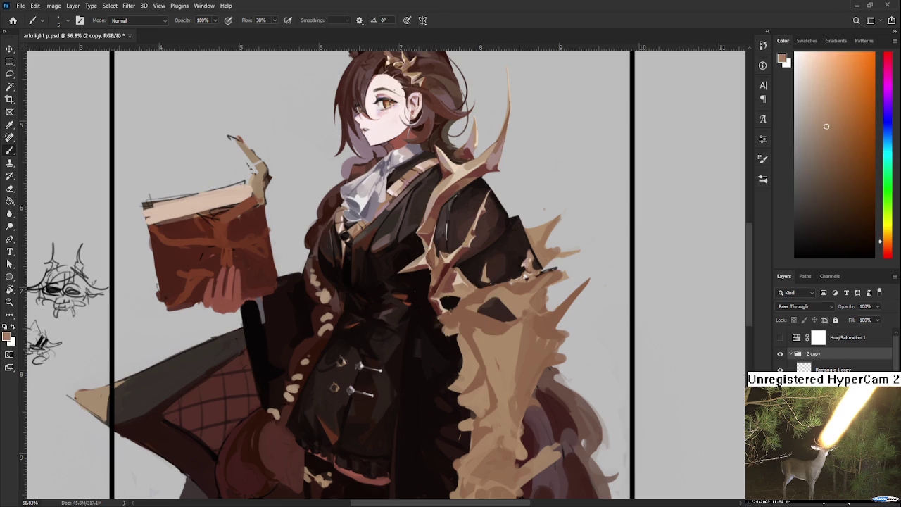
Step: On Layer 8, sample tan, near-black and dark reddish brown from the fur and coat
left_click(738, 318, "ctrl")
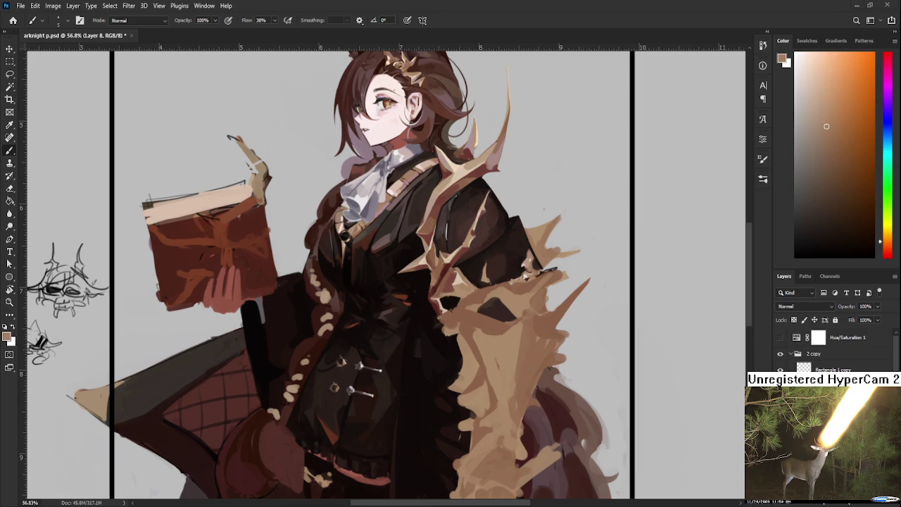
left_click(390, 285, "alt")
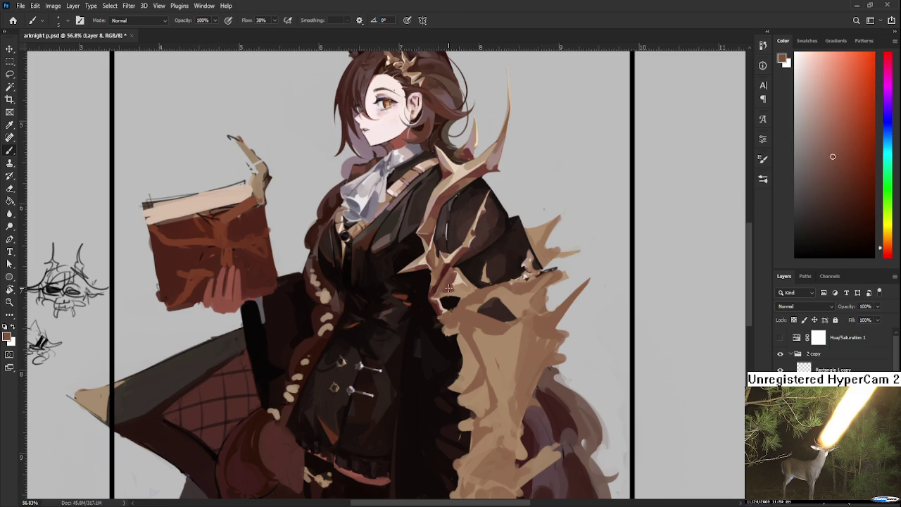
left_click(459, 284, "alt")
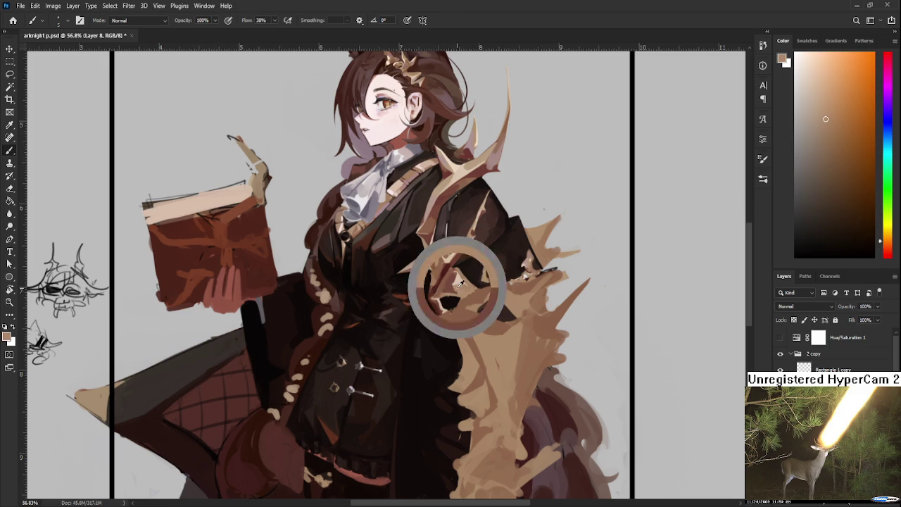
left_click(461, 286, "alt")
left_click(459, 286, "alt")
left_click(454, 295, "alt")
left_click(452, 299, "alt")
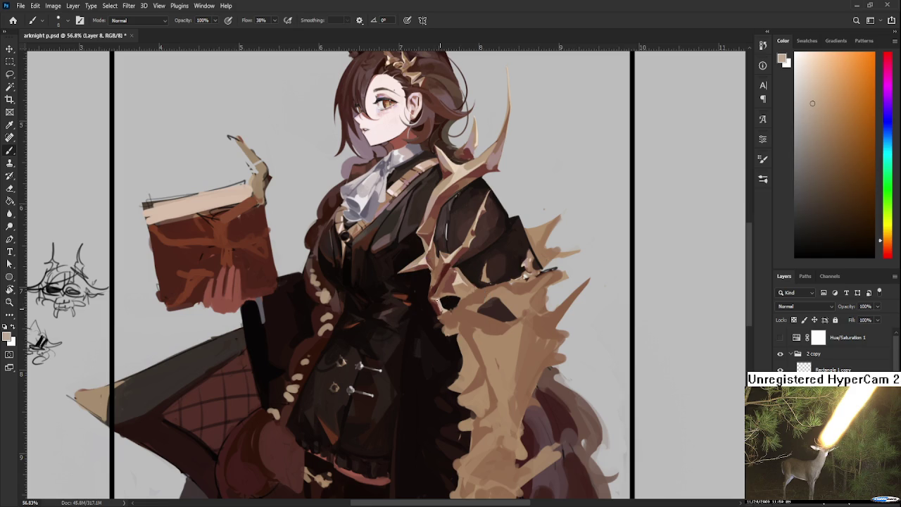
left_click(443, 302, "alt")
left_click(445, 303, "alt")
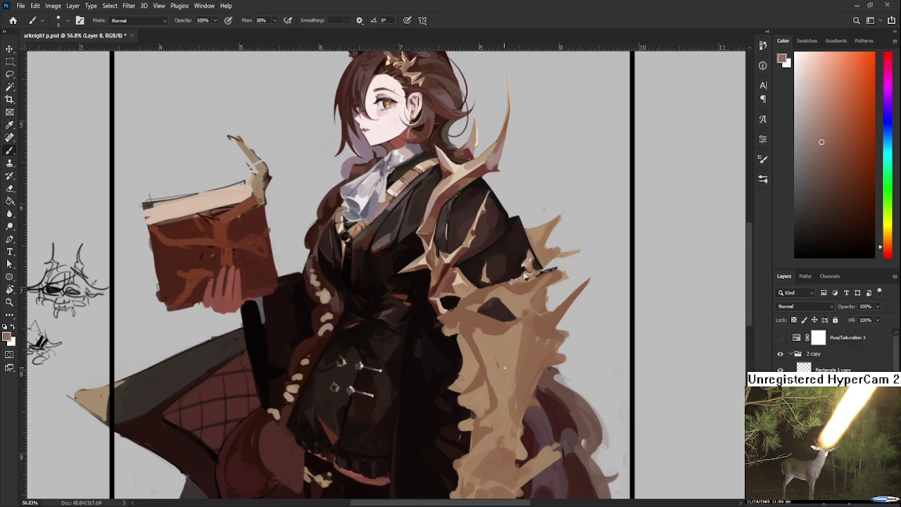
scroll(469, 370, "up", 2)
scroll(479, 317, "down", 2)
Step: Sample dark red, tan and near-black from the fur wrap and coat, ending on dark red
scroll(489, 267, "up", 2)
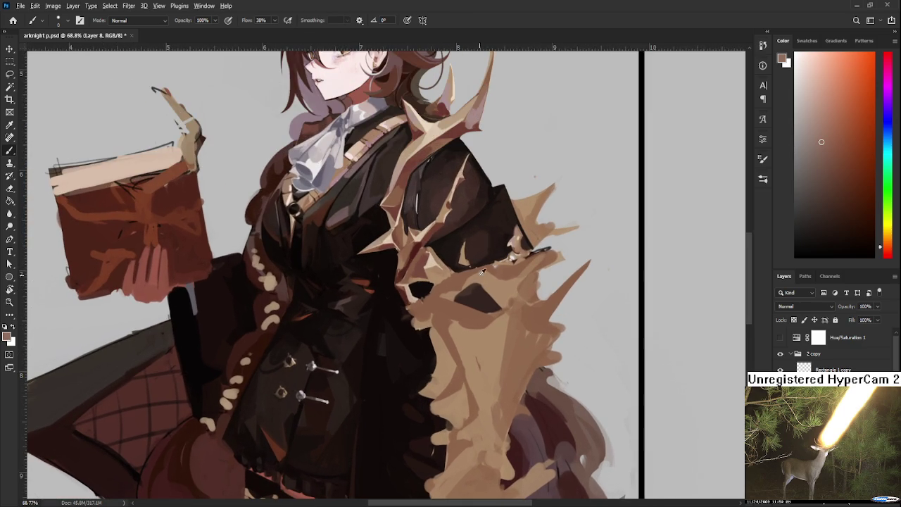
left_click(413, 282, "alt")
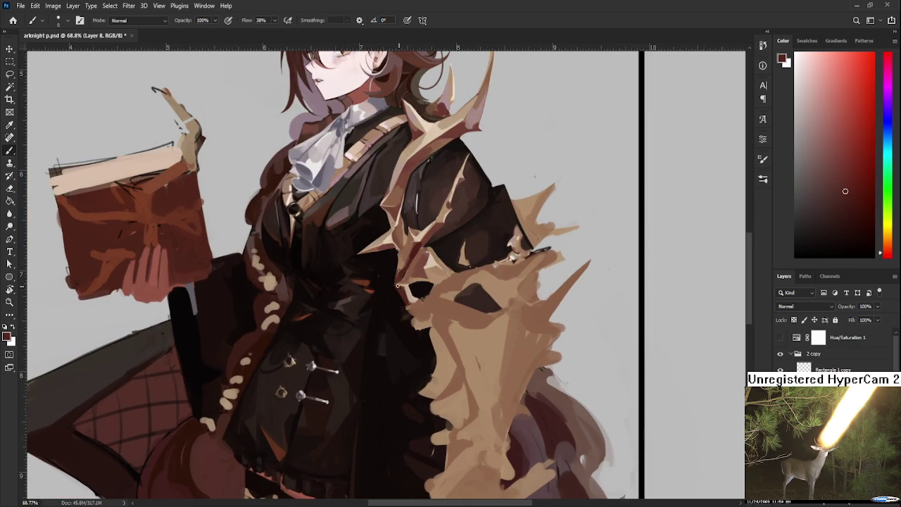
left_click(408, 290, "alt")
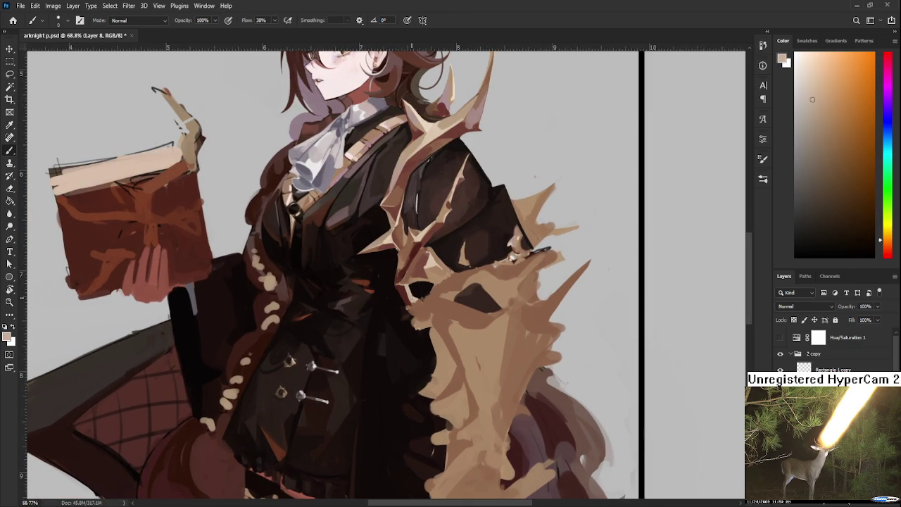
left_click(421, 300, "alt")
left_click(419, 294, "alt")
left_click(416, 293, "alt")
left_click(414, 300, "alt")
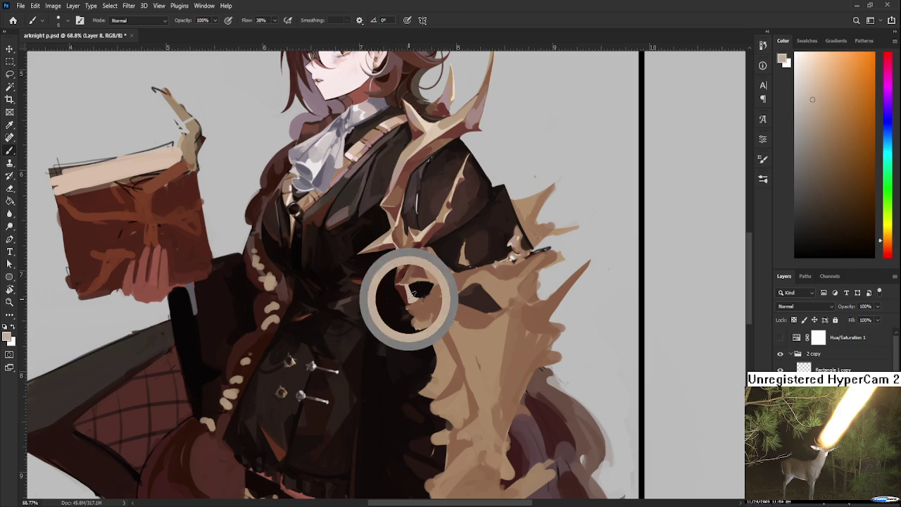
left_click(415, 295, "alt")
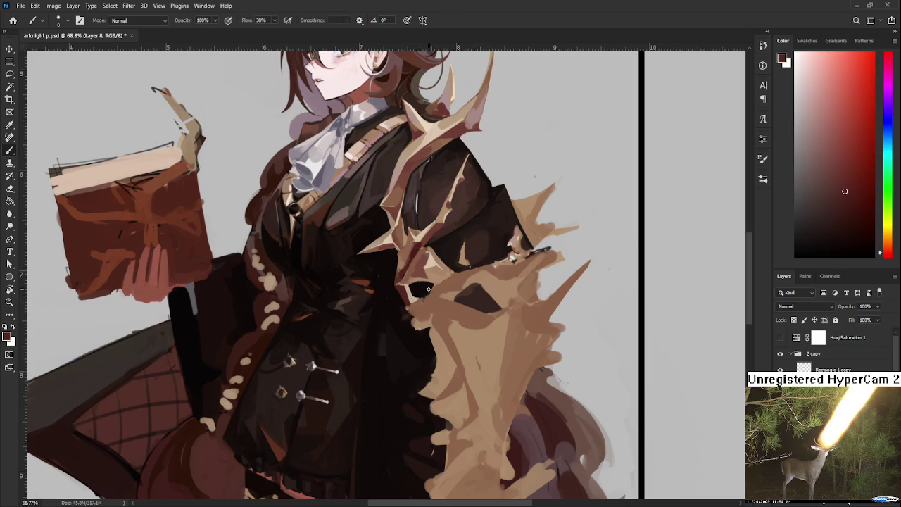
Step: Add dark red shading to the shoulder spike of the fur wrap
scroll(435, 289, "up", 1)
left_click(400, 287, "alt")
left_click(402, 283, "alt")
left_click(401, 285, "alt")
left_click(405, 280, "alt")
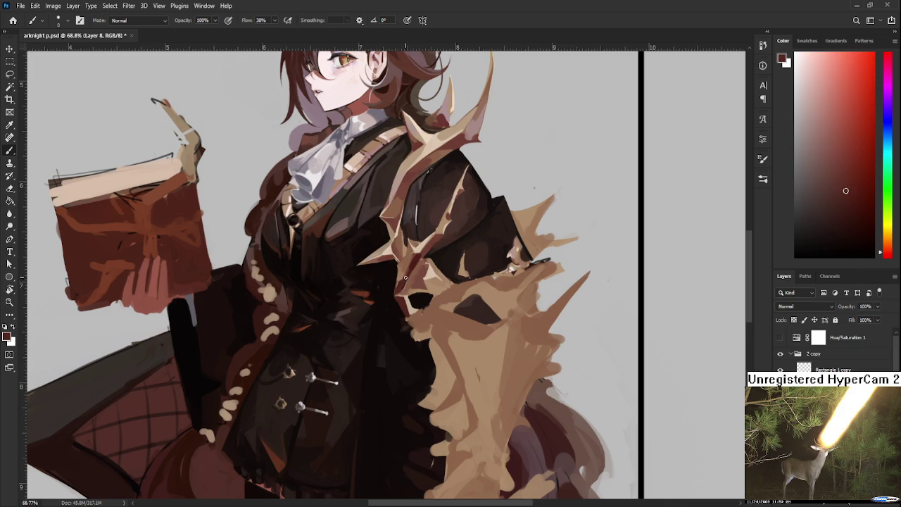
left_click(404, 277, "alt")
Step: Resample the shoulder spike's red and touch up the shading on the fur spike
left_click(421, 259, "alt")
left_click(420, 255, "alt")
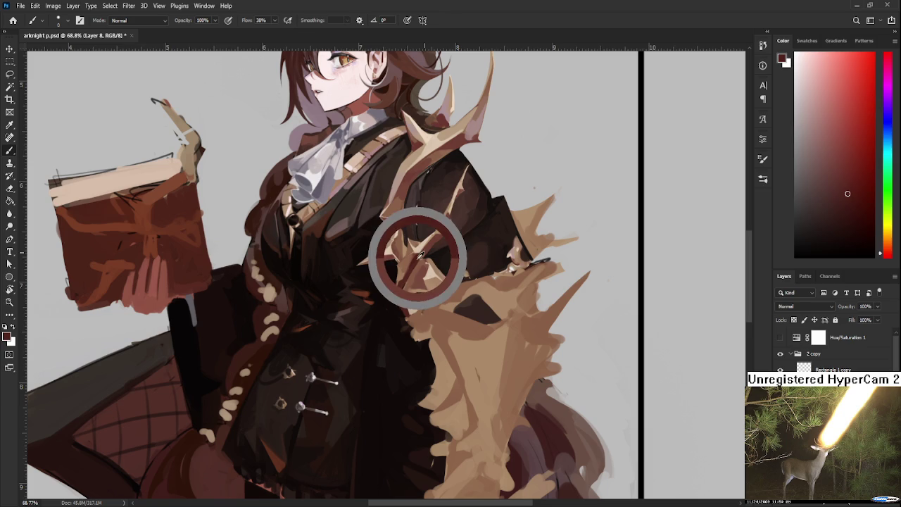
left_click(419, 256, "alt")
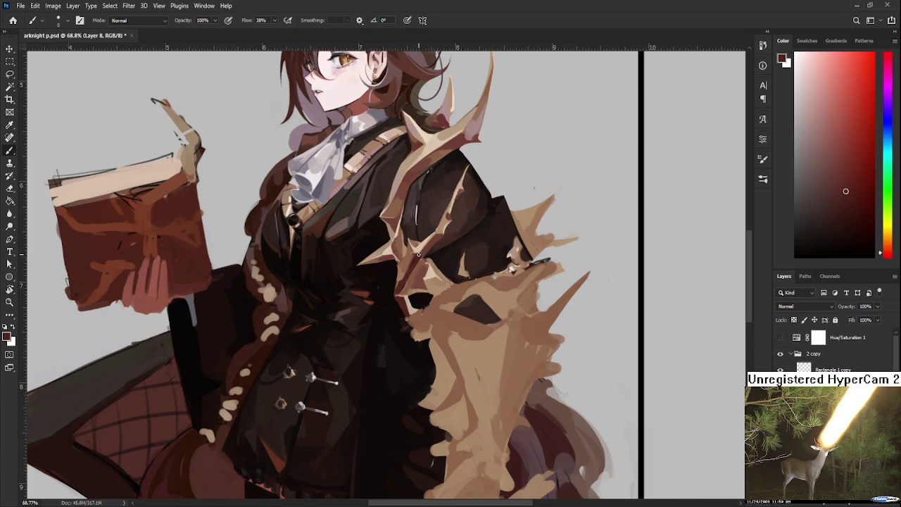
left_click(419, 255, "alt")
left_click(413, 266, "alt")
scroll(447, 262, "down", 5)
scroll(444, 262, "up", 6)
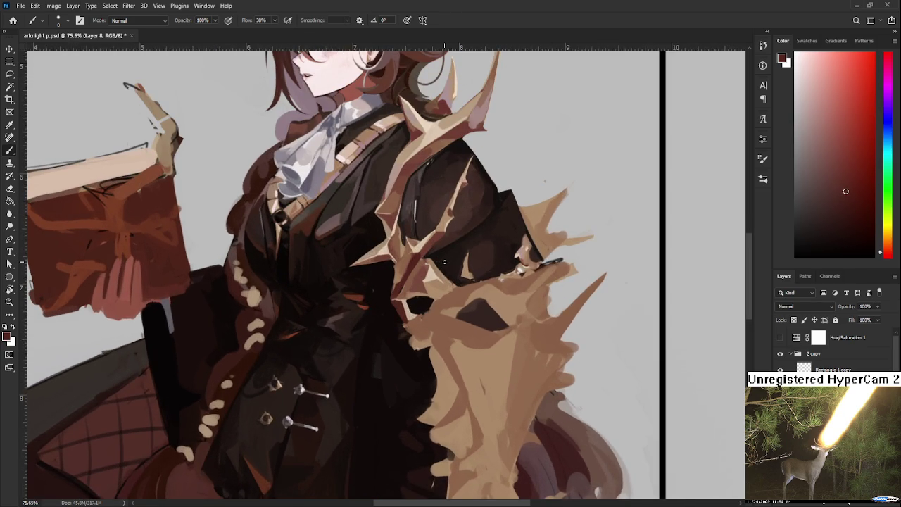
scroll(444, 262, "down", 3)
scroll(445, 262, "up", 3)
left_click_drag(445, 312, 435, 331)
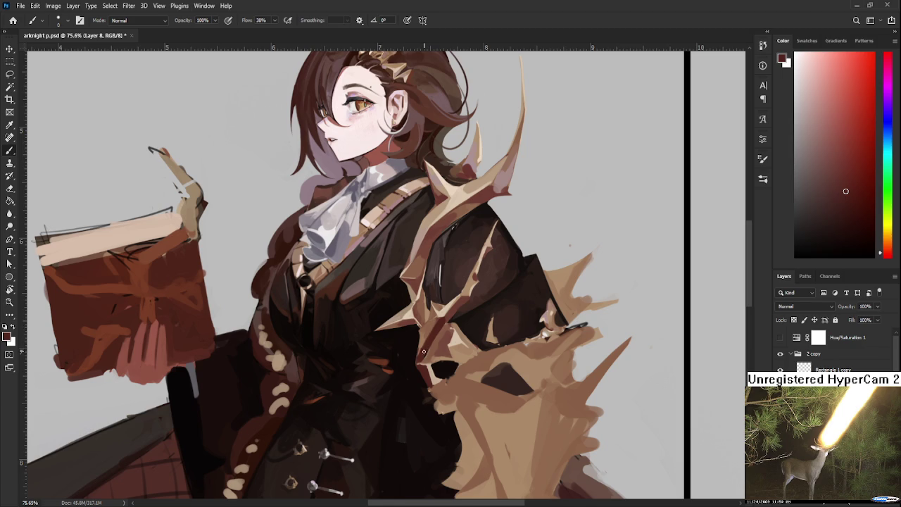
Step: Touch up the fur wrap's edge with the dark coat colour and the wrap's tan
left_click(427, 348, "alt")
left_click(426, 345, "alt")
left_click_drag(426, 345, 425, 348)
left_click(425, 345, "alt")
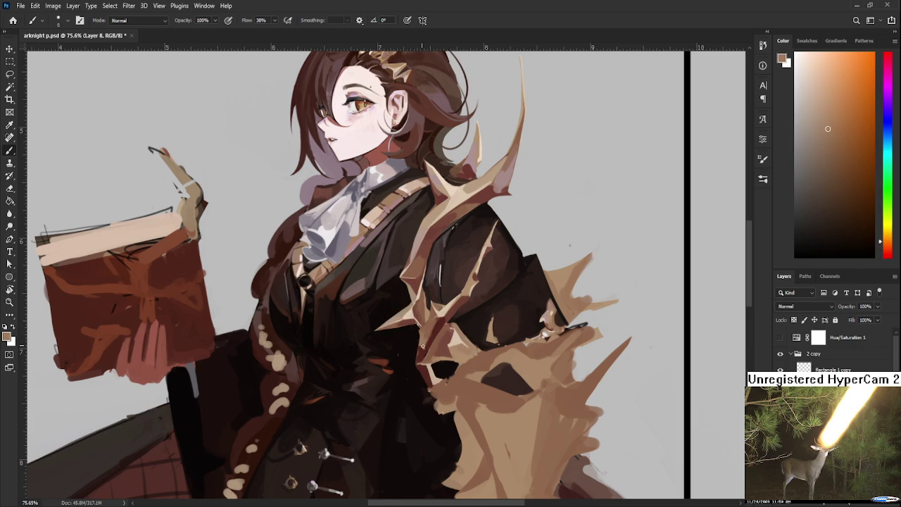
left_click(425, 343, "alt")
left_click(432, 339, "alt")
left_click(432, 329, "alt")
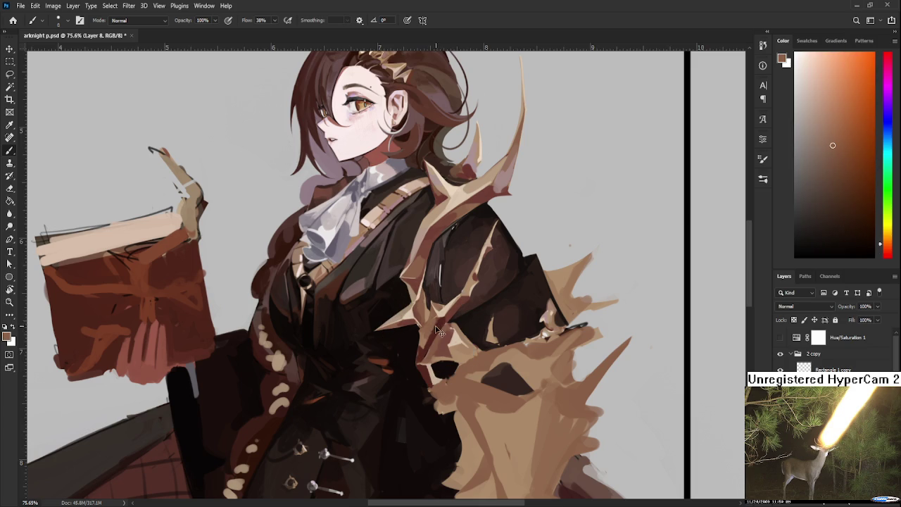
Step: Paint dark red, lighter brown and reddish-brown touches from the coat along the wrap edge
left_click(438, 326, "alt")
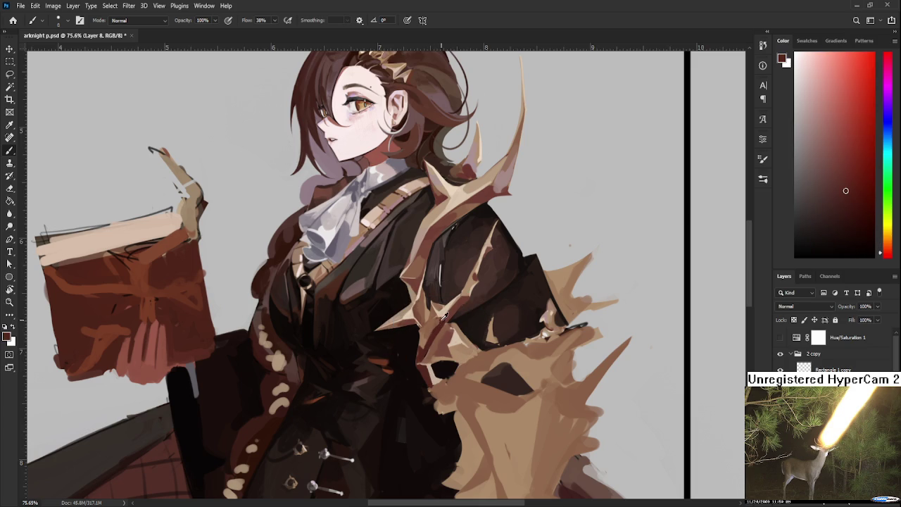
left_click(437, 319, "alt")
left_click(441, 322, "alt")
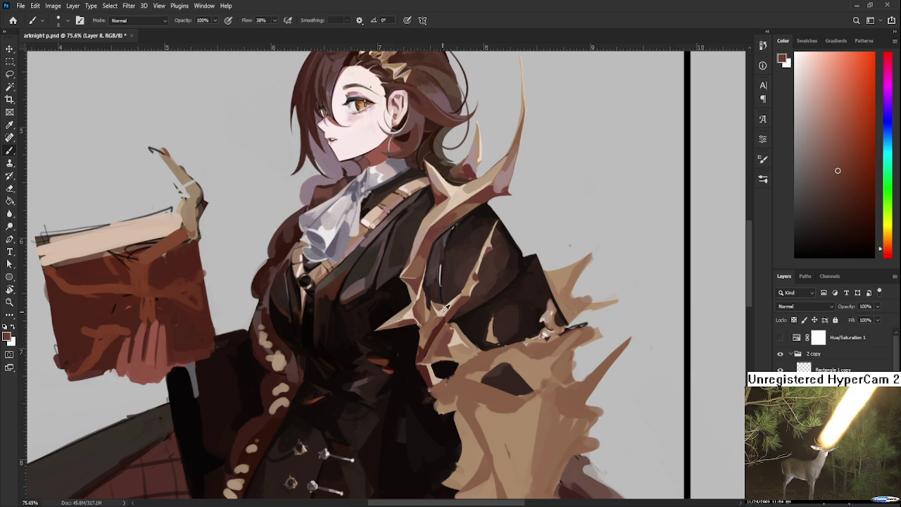
left_click(435, 325, "alt")
left_click_drag(437, 366, 439, 355)
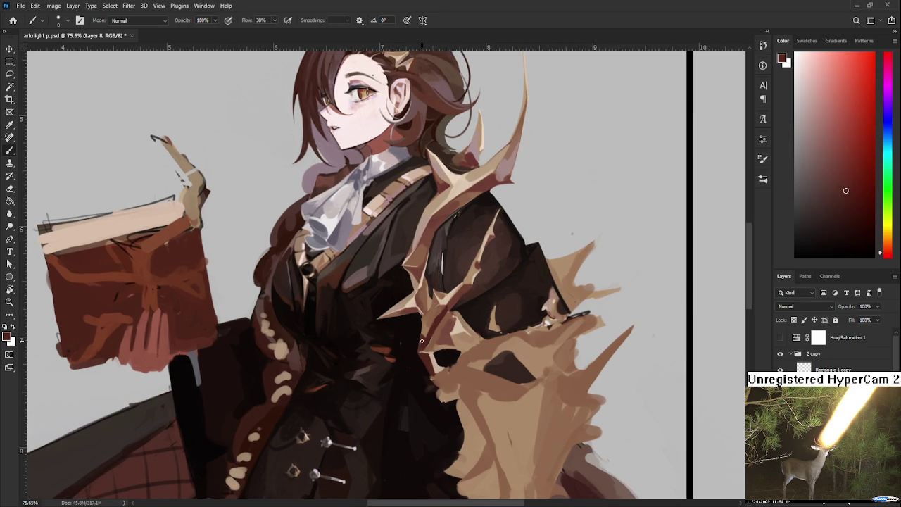
left_click(427, 335, "alt")
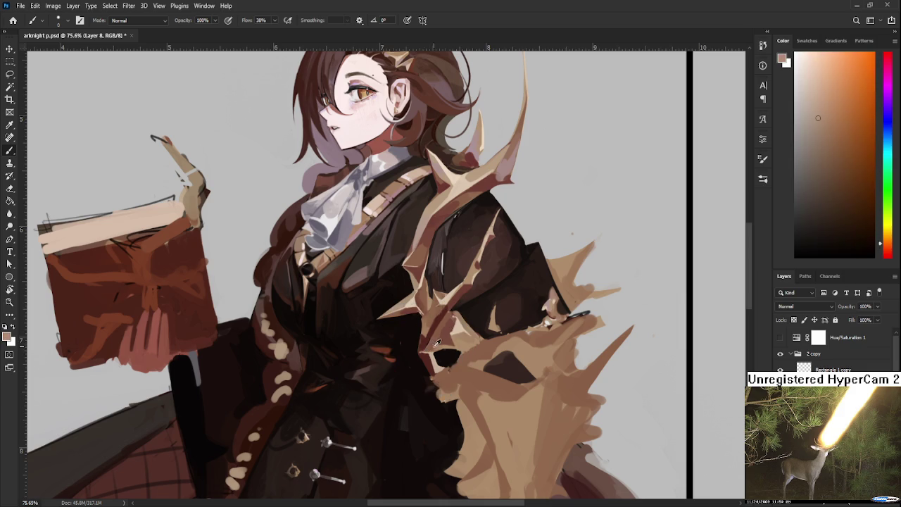
left_click(423, 346, "alt")
Step: Refine where fur meets coat using the fur's light beige and darker tan
left_click(431, 359, "alt")
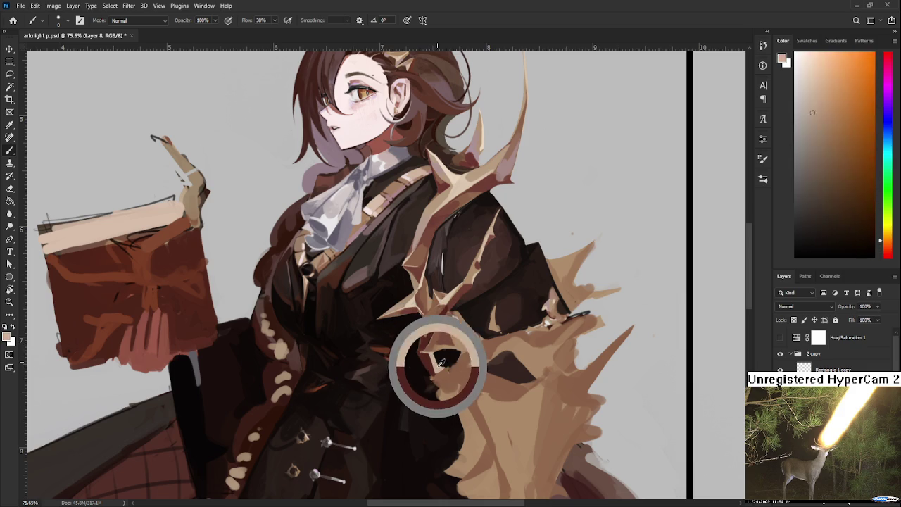
left_click(465, 328, "alt")
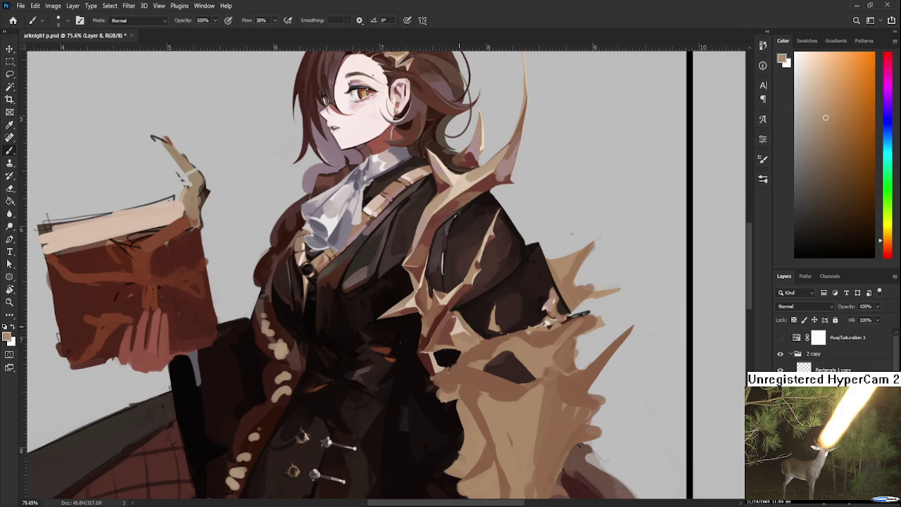
left_click(431, 359, "alt")
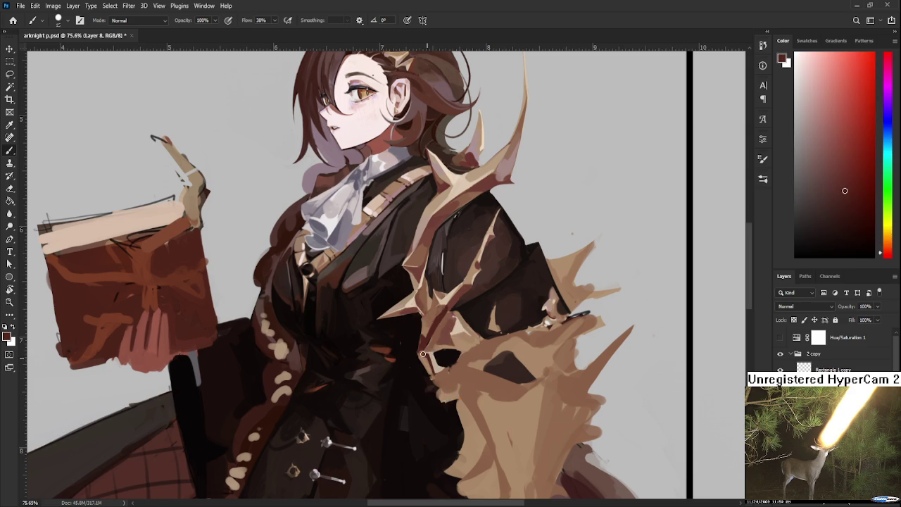
left_click(435, 358, "alt")
left_click(433, 365, "alt")
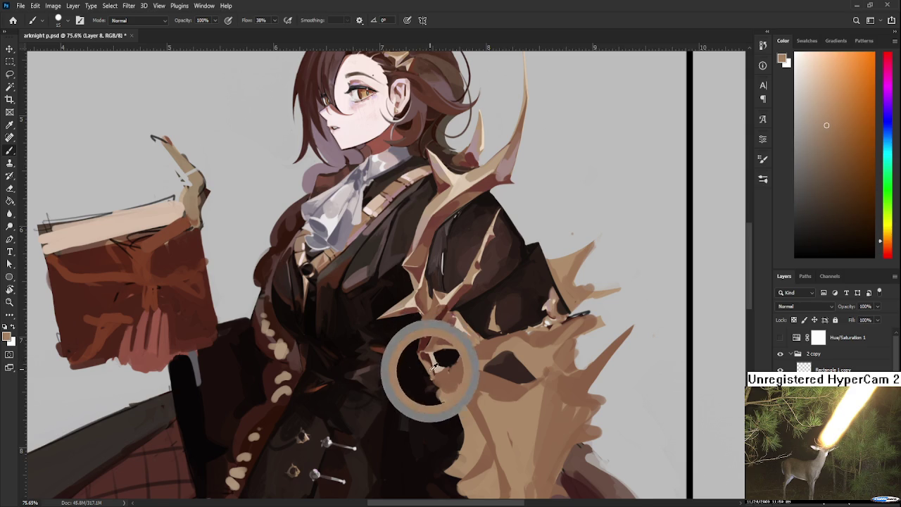
Step: Add dark red-brown coat touches around the dark gap in the lower fur wrap
scroll(437, 353, "up", 2)
left_click(430, 383, "alt")
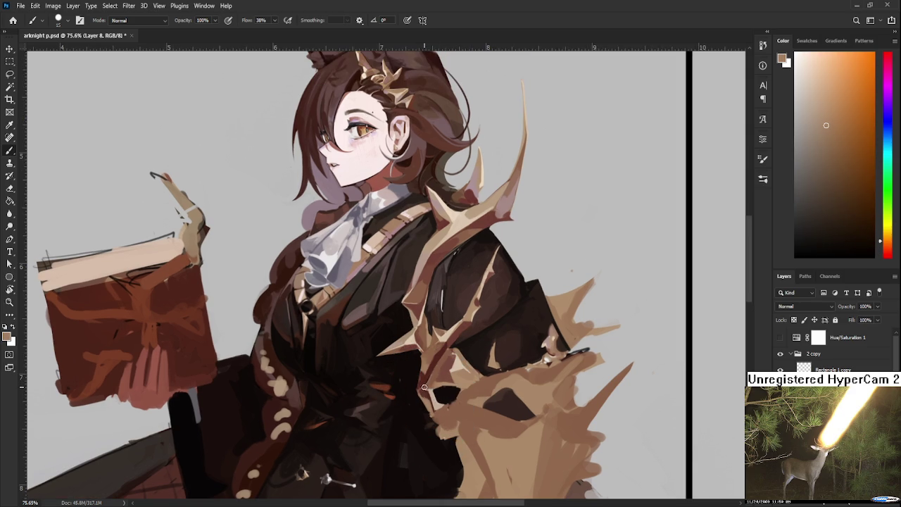
left_click(421, 382, "alt")
left_click(422, 382, "alt")
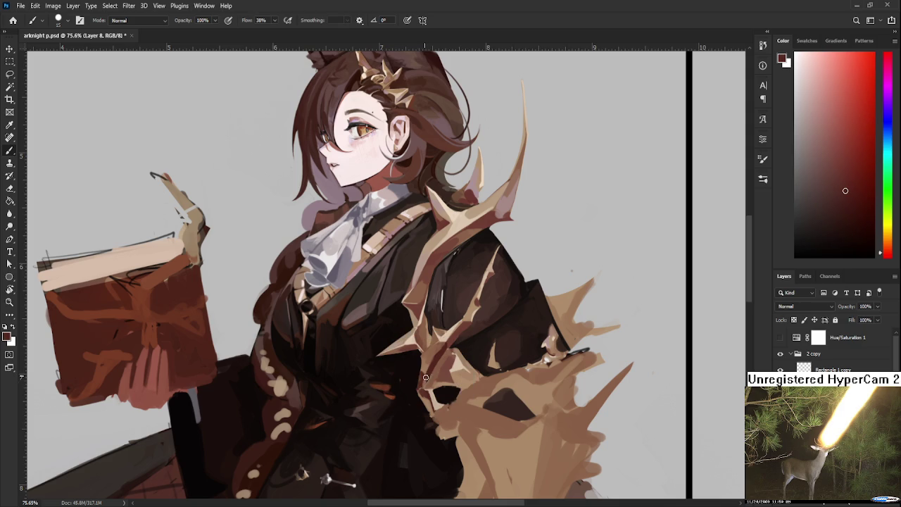
scroll(464, 331, "up", 3)
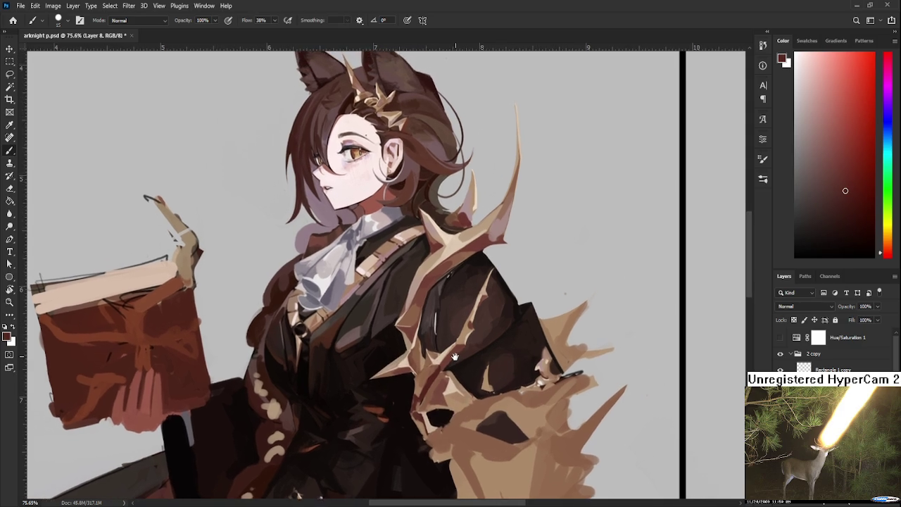
Step: Shade the lower fur wrap with pinkish tan and mid-brown from the spikes, zooming to 83.2%
left_click(493, 239, "alt")
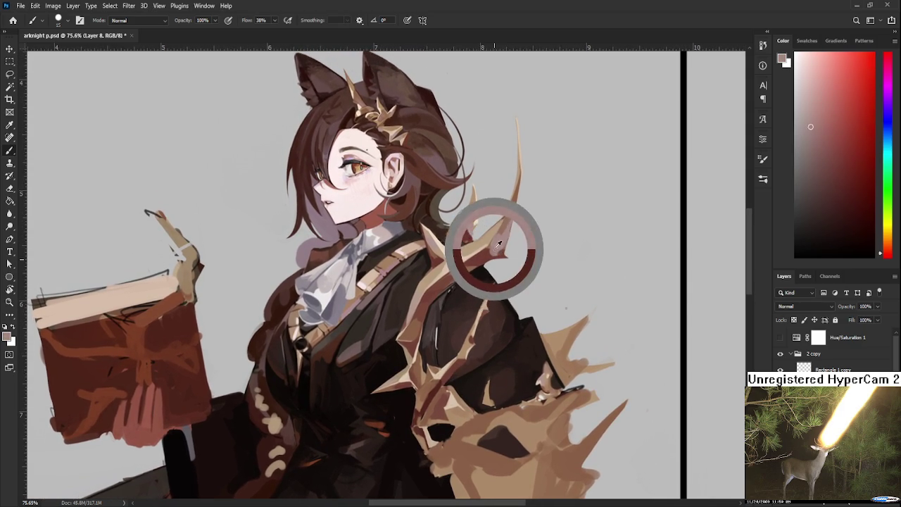
scroll(437, 338, "down", 2)
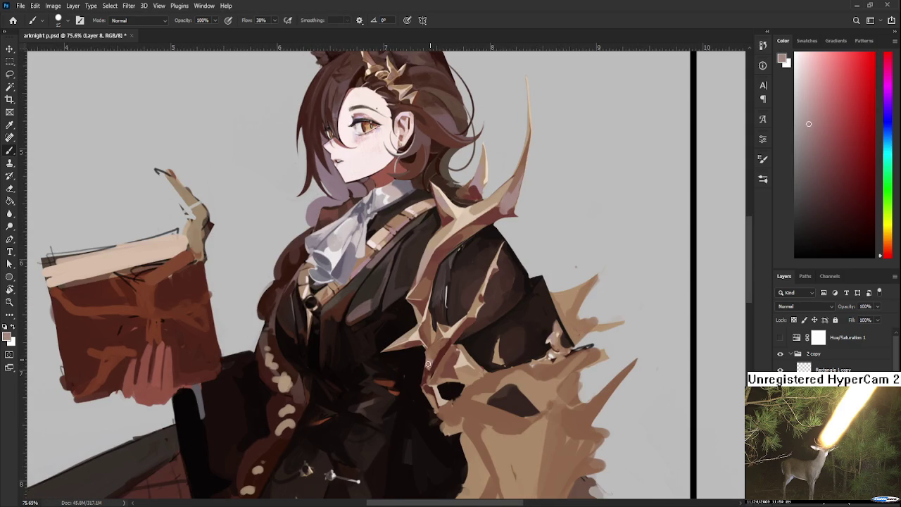
left_click(431, 356, "alt")
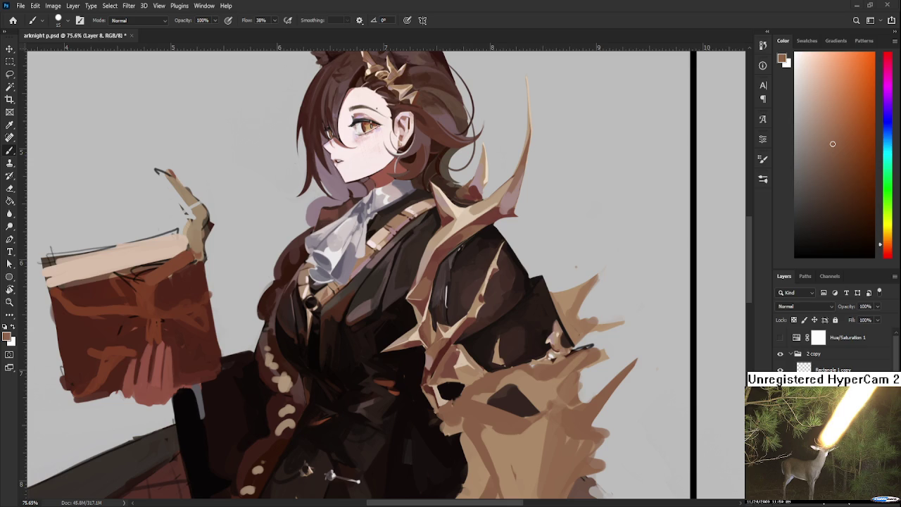
scroll(514, 367, "up", 2)
scroll(500, 371, "down", 2)
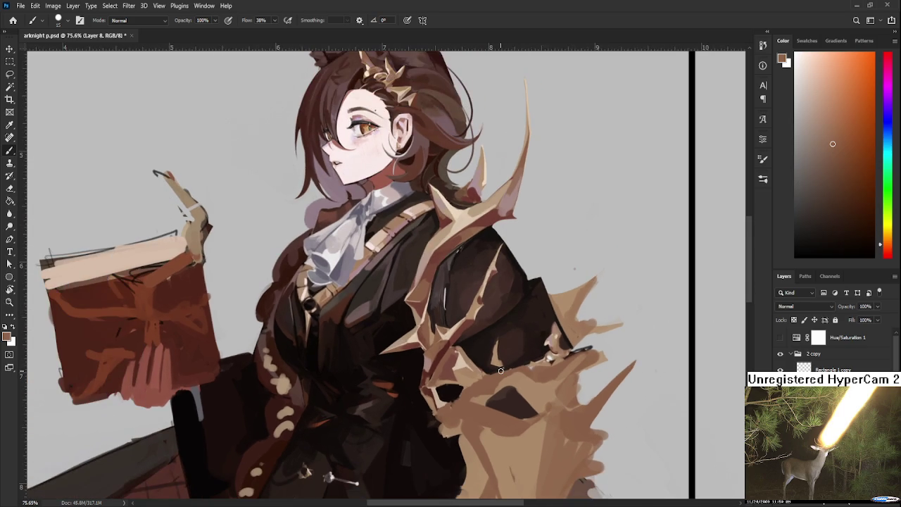
scroll(501, 371, "up", 2)
scroll(500, 371, "down", 2)
scroll(501, 371, "up", 1)
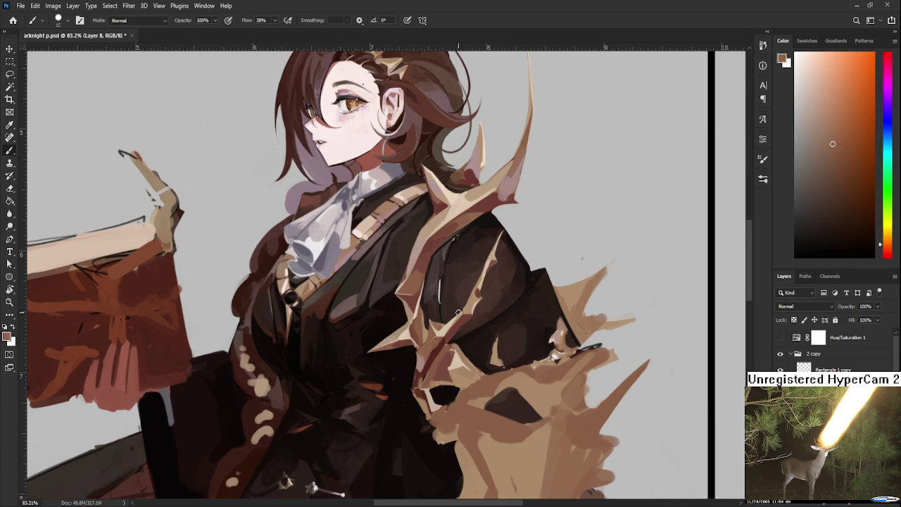
Step: Paint dark reddish-brown and light pink touches around the small opening in the fur wrap
left_click(421, 373, "alt")
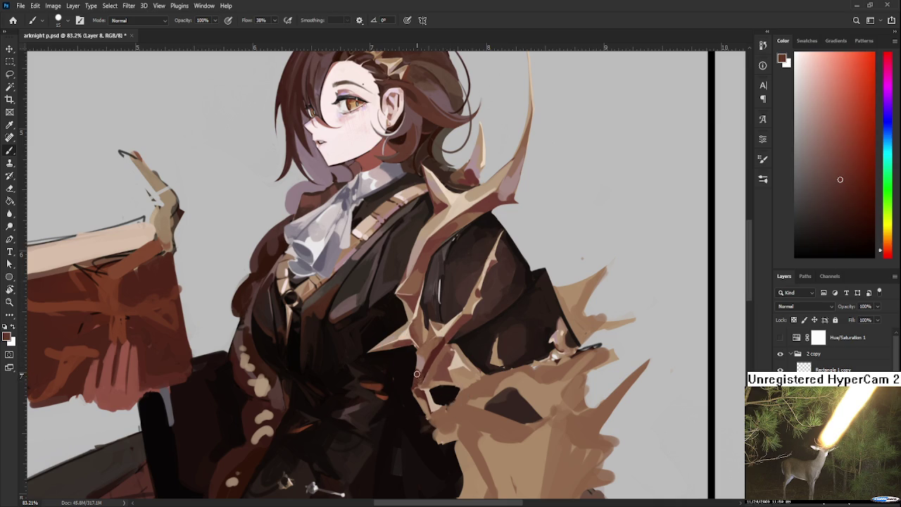
left_click(419, 374, "alt")
left_click(420, 369, "alt")
left_click(422, 375, "alt")
left_click(425, 371, "alt")
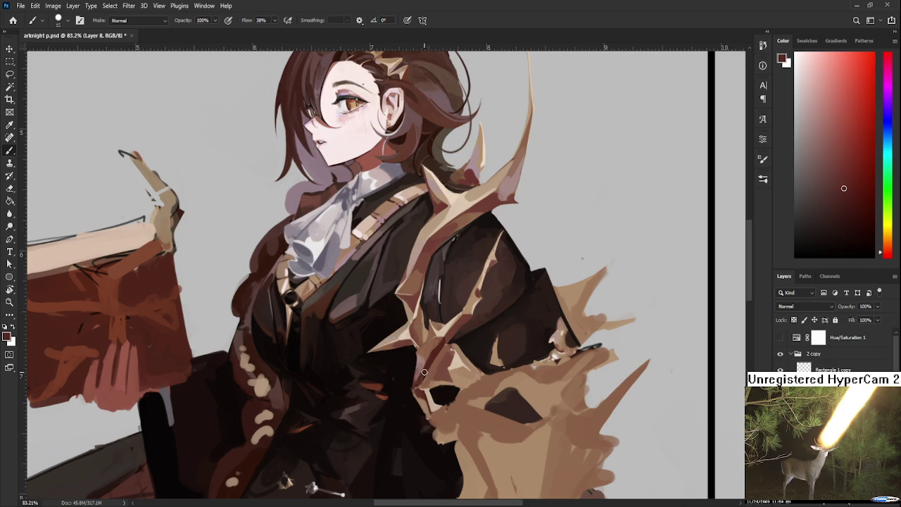
left_click(421, 382, "alt")
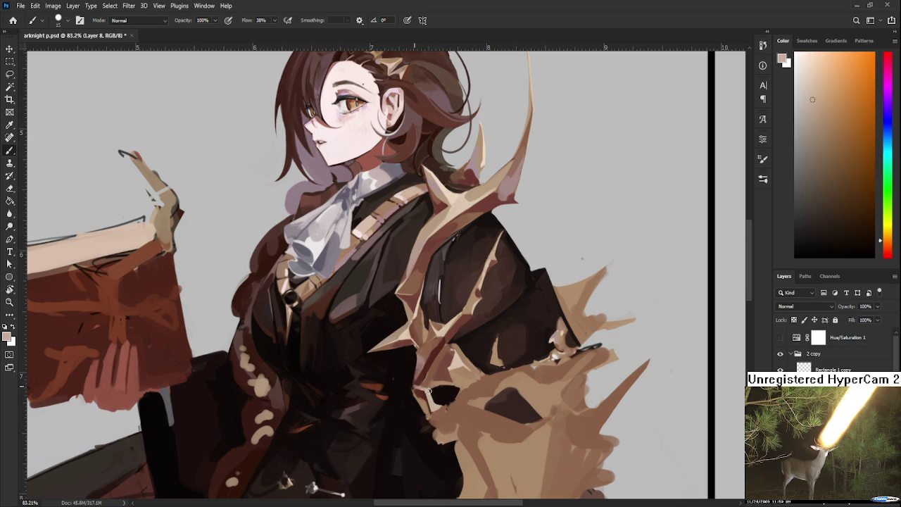
left_click(418, 388, "alt")
left_click(418, 381, "alt")
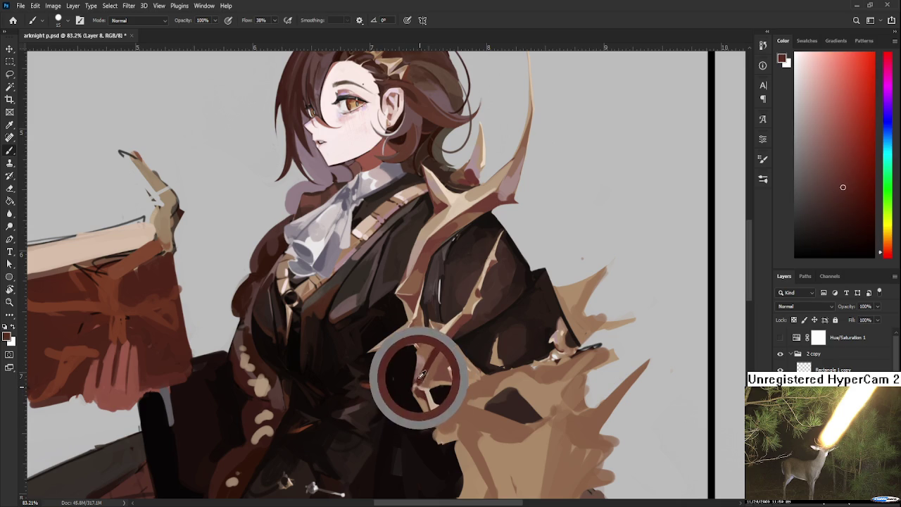
left_click(420, 382, "alt")
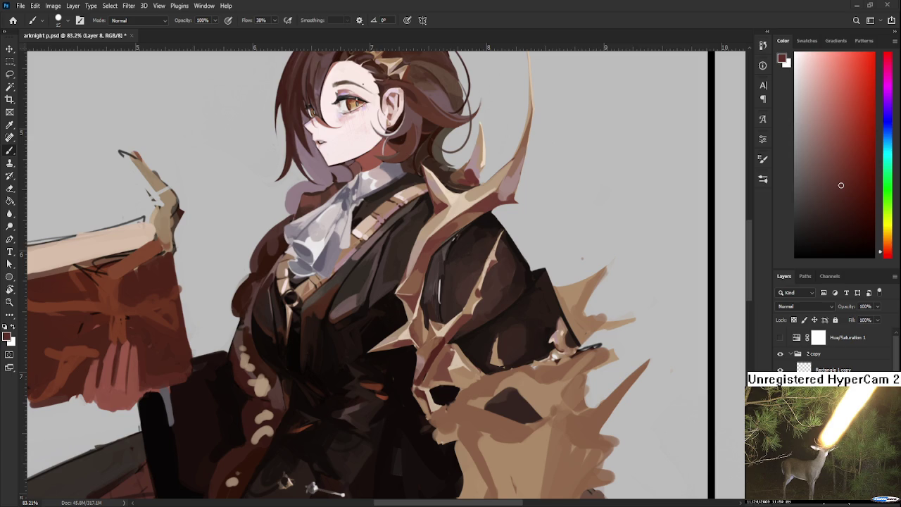
Step: Work warmer orange-brown and pinkish-brown fur tones into the shoulder spikes
scroll(476, 359, "up", 2)
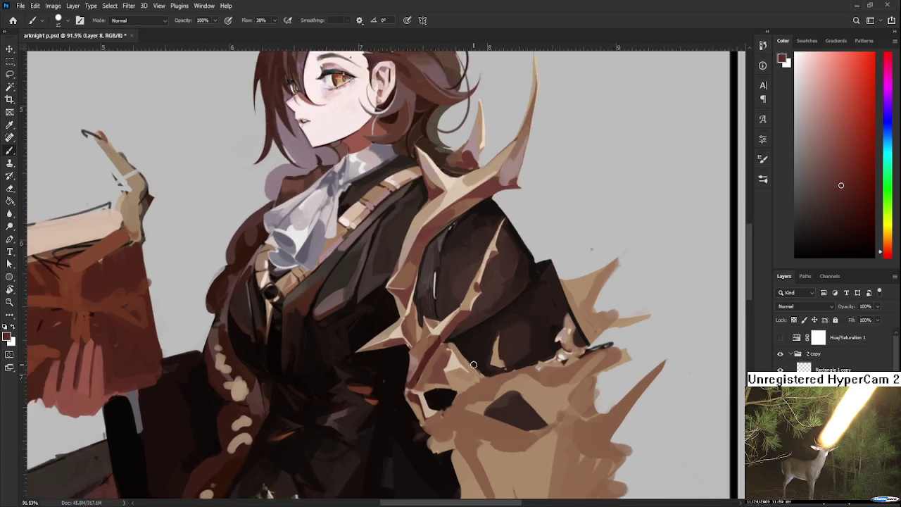
left_click(414, 329, "alt")
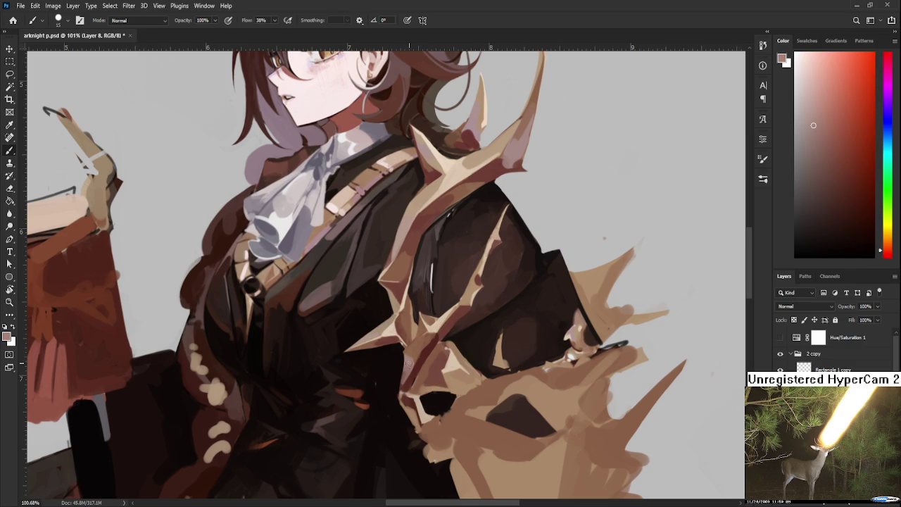
left_click(411, 360, "alt")
left_click(416, 351, "alt")
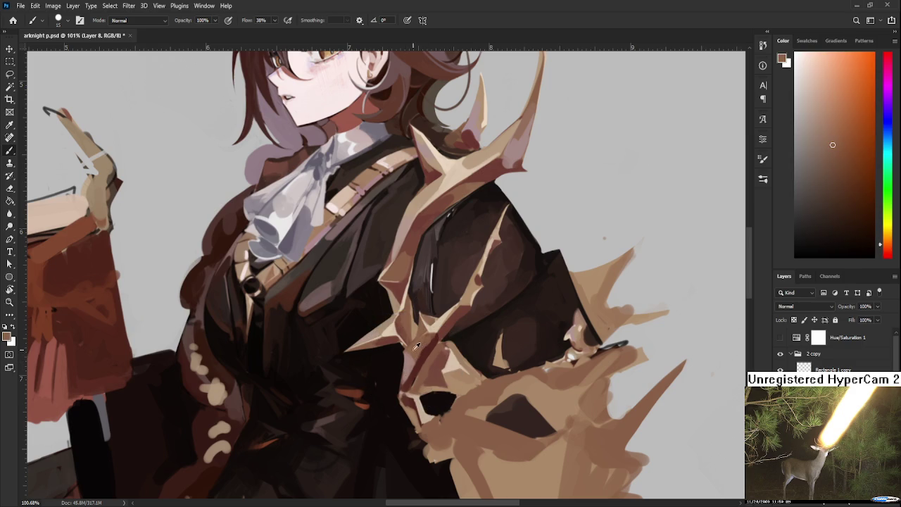
left_click(418, 347, "alt")
left_click(412, 360, "alt")
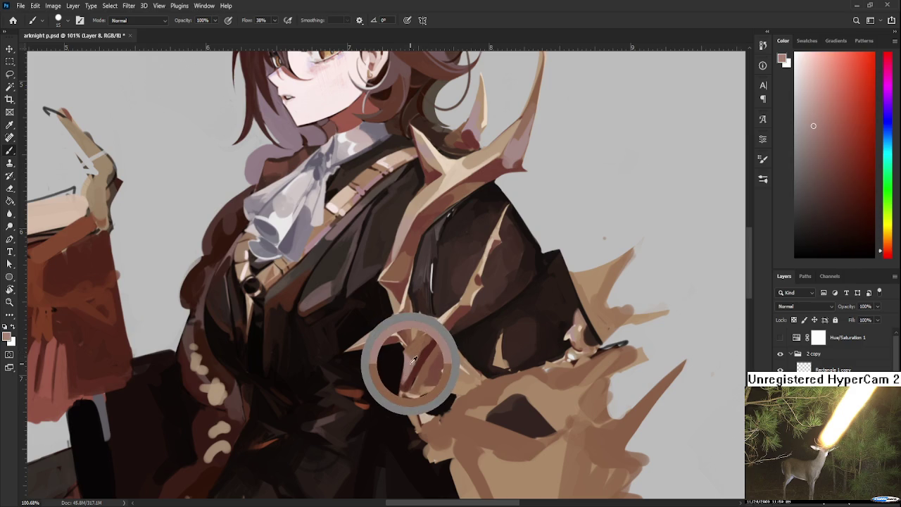
left_click(417, 339, "alt")
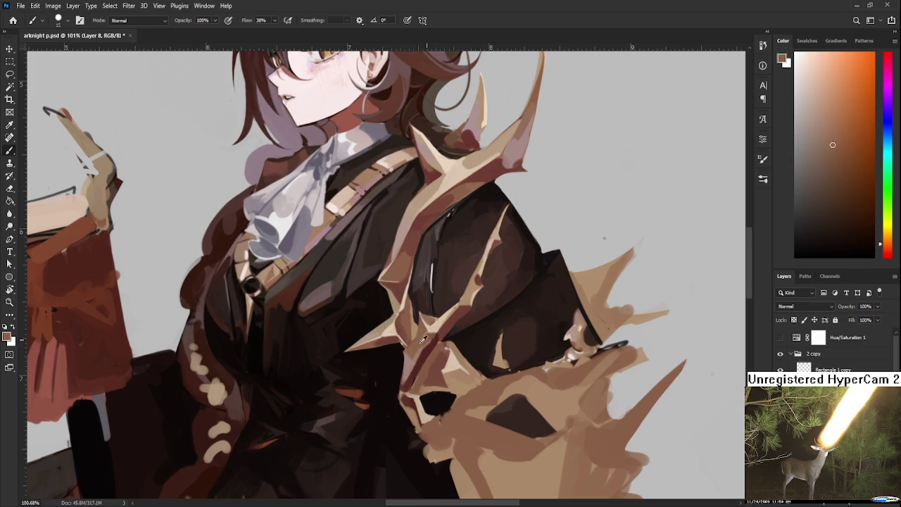
left_click_drag(413, 372, 421, 349)
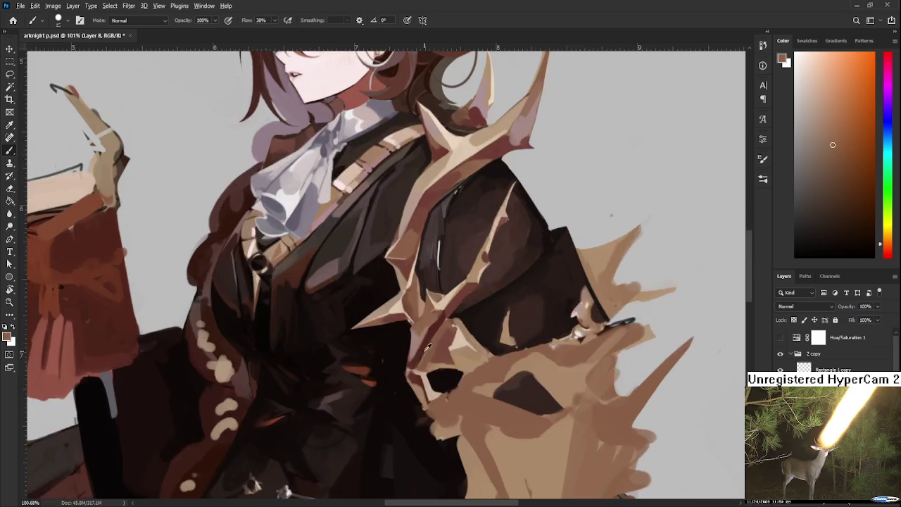
Step: Alternate orange-brown fur and dark red coat tones along the fur-coat boundary
left_click(416, 356, "alt")
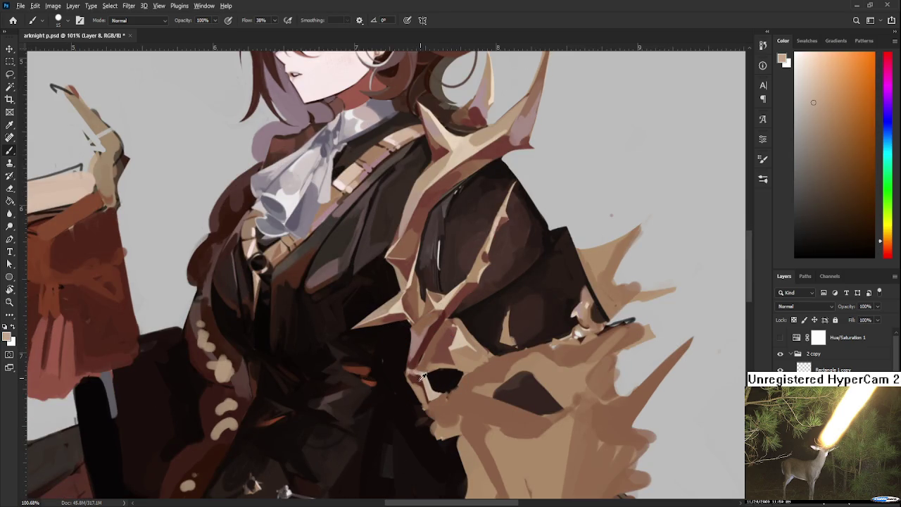
left_click(421, 370, "alt")
left_click(426, 369, "alt")
left_click(415, 375, "alt")
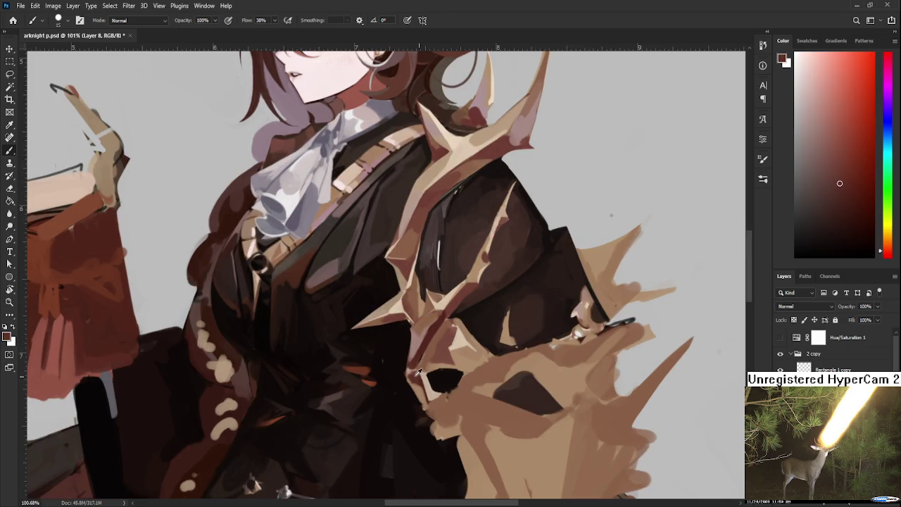
left_click(421, 372, "alt")
left_click(423, 378, "alt")
left_click(420, 386, "alt")
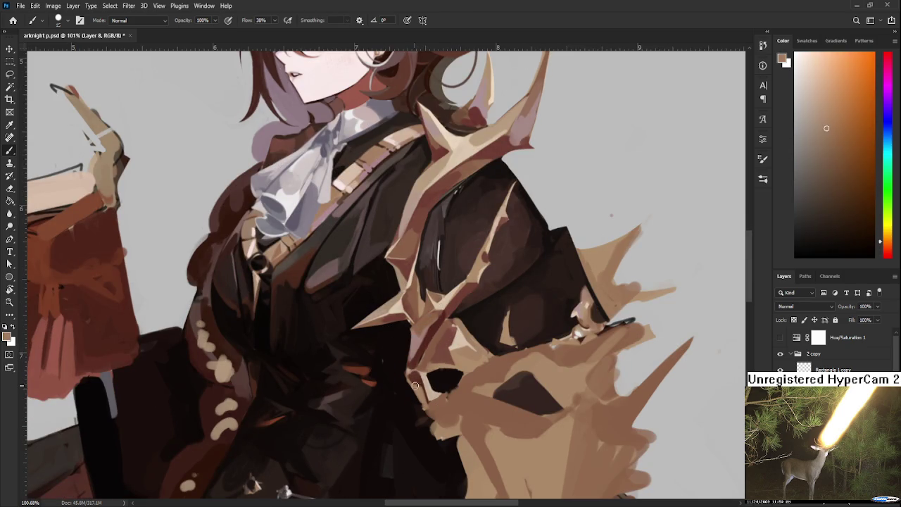
left_click(417, 386, "alt")
left_click(425, 389, "alt")
left_click(423, 390, "alt")
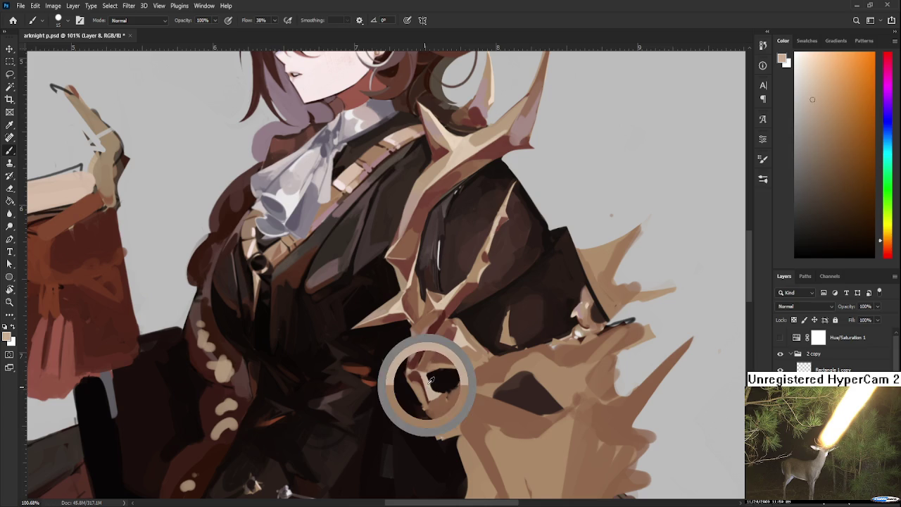
Step: Paint light pink-tan over the dark patch near the fur hole
scroll(433, 387, "down", 1)
left_click(418, 374, "alt")
left_click(413, 361, "alt")
left_click(411, 372, "alt")
left_click(413, 368, "alt")
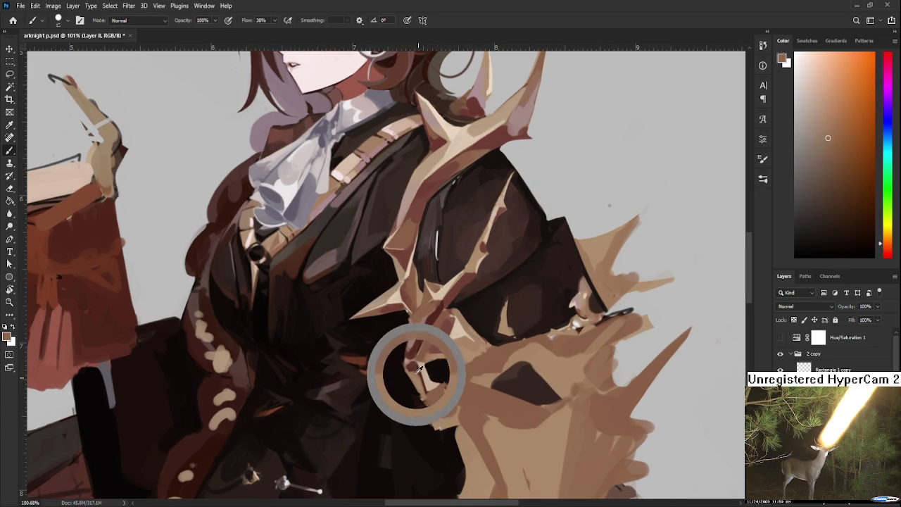
left_click(419, 366, "alt")
left_click(424, 363, "alt")
left_click_drag(424, 361, 432, 357)
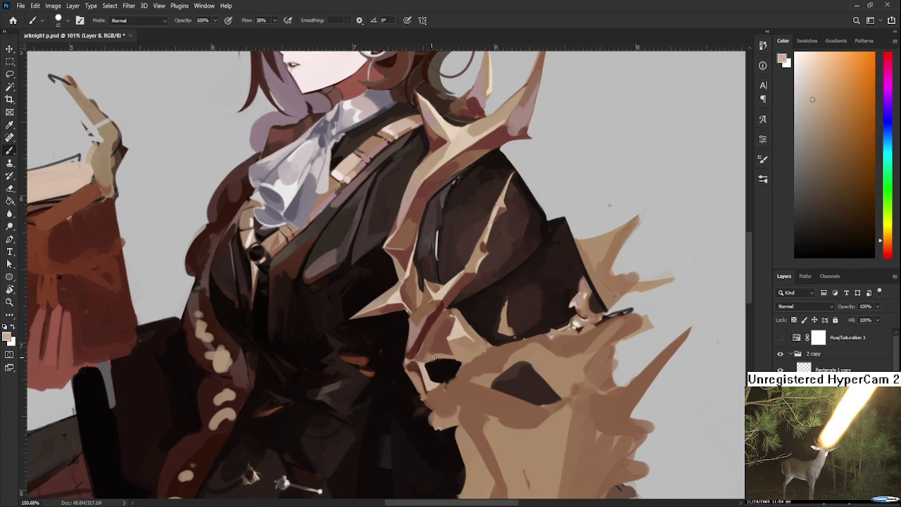
Step: Touch up the fur with dark reddish-brown, lighter brown and light beige
left_click(437, 347, "alt")
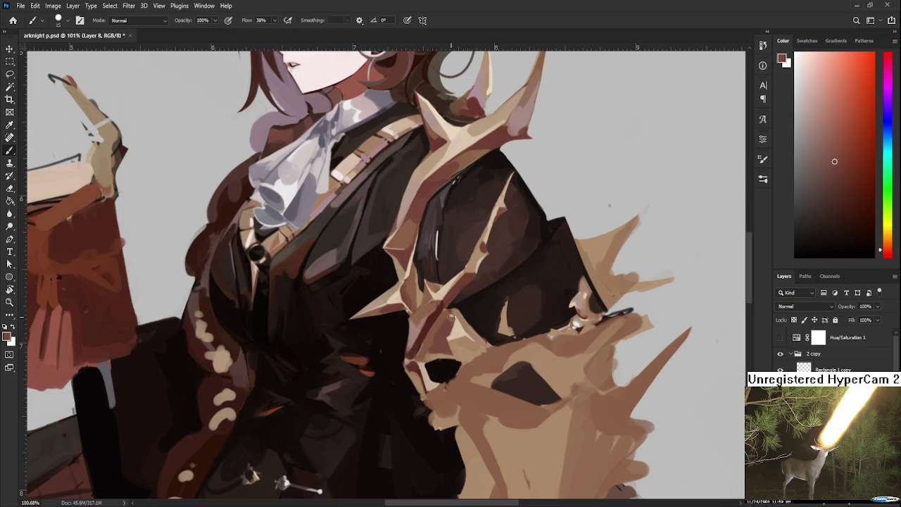
left_click(417, 328, "alt")
scroll(417, 327, "up", 3)
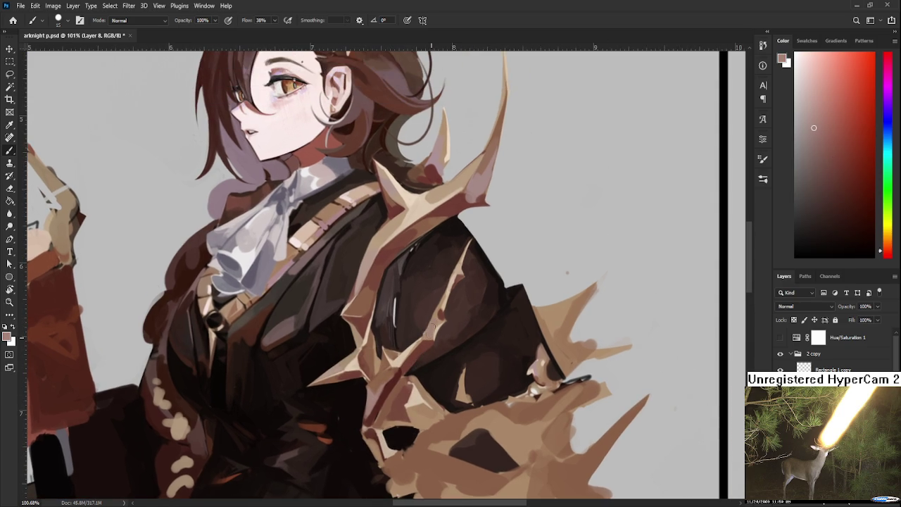
left_click(434, 326, "alt")
scroll(417, 357, "down", 2)
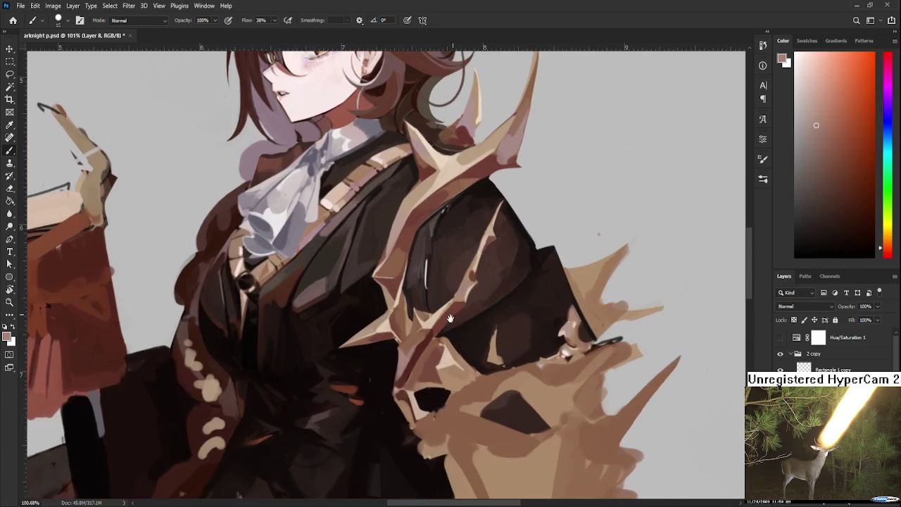
left_click(433, 319, "alt")
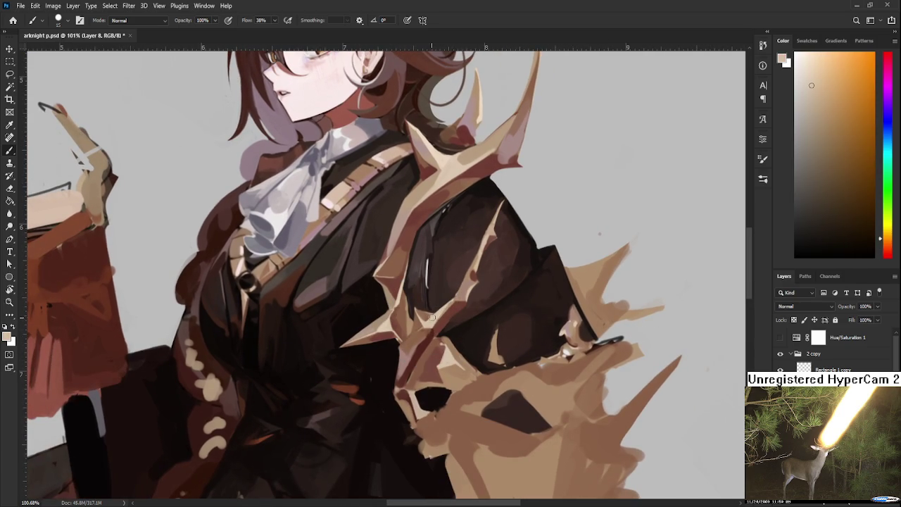
left_click(435, 318, "alt")
left_click_drag(436, 334, 440, 306)
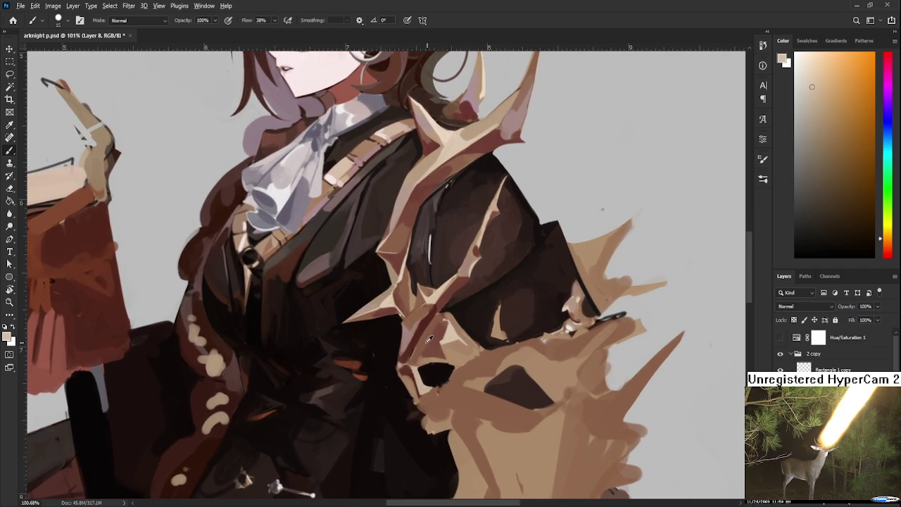
Step: Paint a reddish-brown shadow along a fur spike, then refine it with light tan
left_click(418, 356, "alt")
left_click_drag(413, 369, 400, 369)
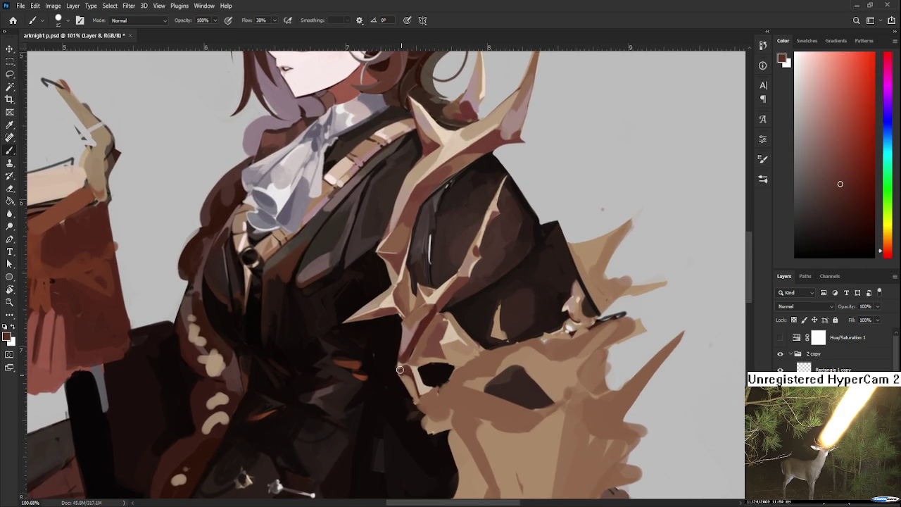
left_click(414, 367, "alt")
left_click(411, 367, "alt")
left_click(409, 367, "alt")
left_click(407, 366, "alt")
left_click(419, 382, "alt")
left_click(414, 372, "alt")
left_click_drag(414, 364, 425, 327)
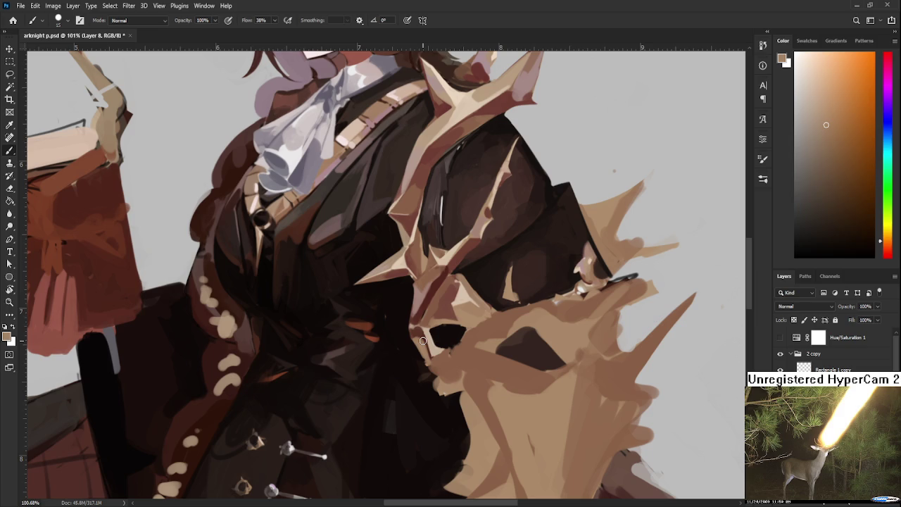
scroll(443, 299, "down", 3)
Step: Tilt the view about 20° and paint the fur base in tan, brown and near-black
scroll(443, 299, "down", 3)
key("r")
mouse_move(427, 352)
left_mouse_down()
mouse_move(452, 334)
mouse_move(464, 369)
left_mouse_up()
key("b")
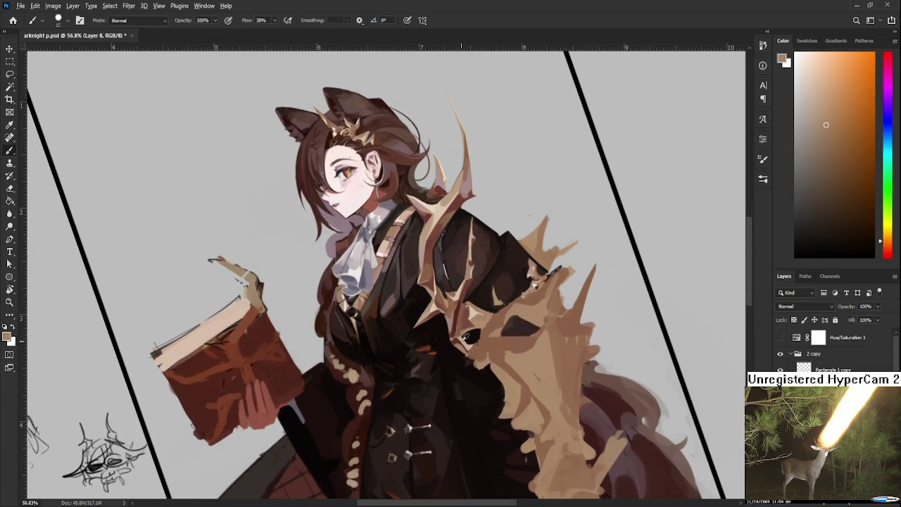
left_click(465, 347, "alt")
key("d")
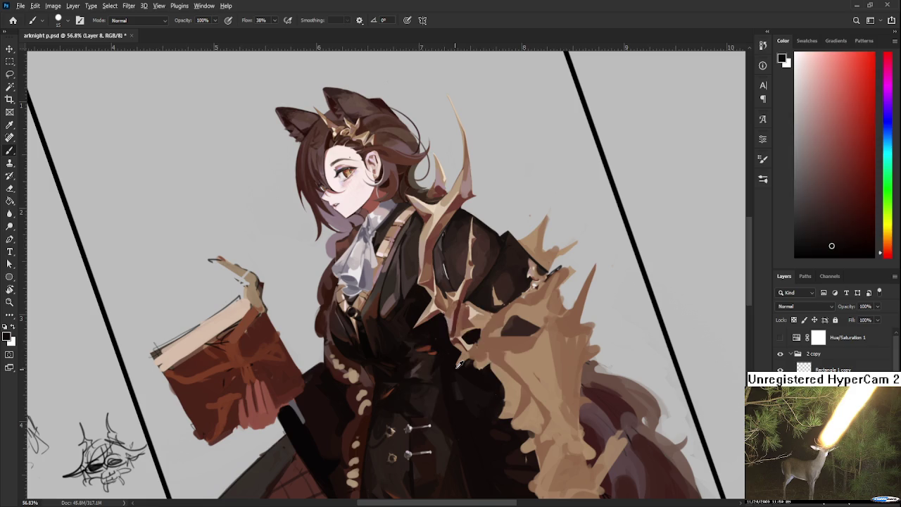
left_click(452, 367, "alt")
left_click(455, 367, "alt")
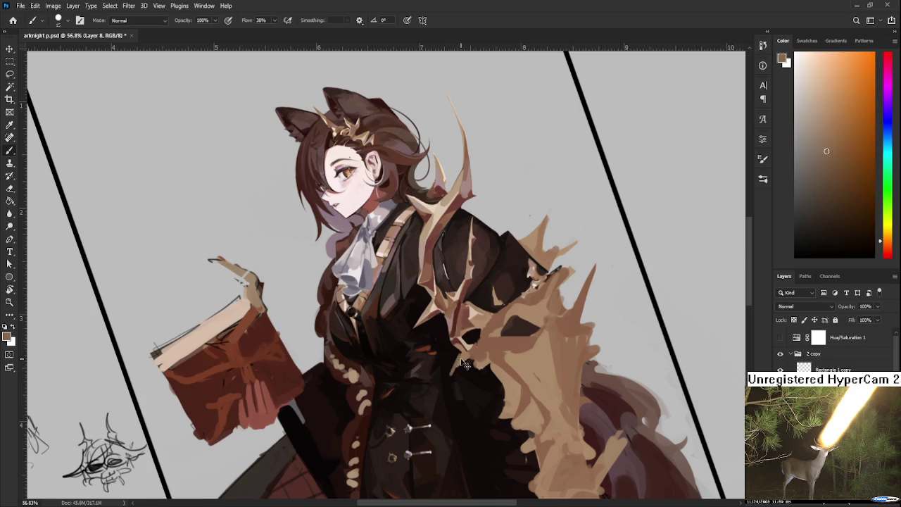
left_click(456, 359, "alt")
left_click(465, 351, "alt")
Step: Blend near-black coat colour, warm brown and light tan where the fur base meets the coat
left_click(460, 365, "alt")
left_click(467, 356, "alt")
left_click(462, 366, "alt")
left_click(466, 344, "alt")
left_click(479, 346, "alt")
left_click(463, 333, "alt")
left_click(462, 331, "alt")
left_click(455, 346, "alt")
Step: Sharpen the lower fur spikes with reddish-brown, warmer and darker red coat strokes
left_click(475, 275, "alt")
left_click(475, 237, "alt")
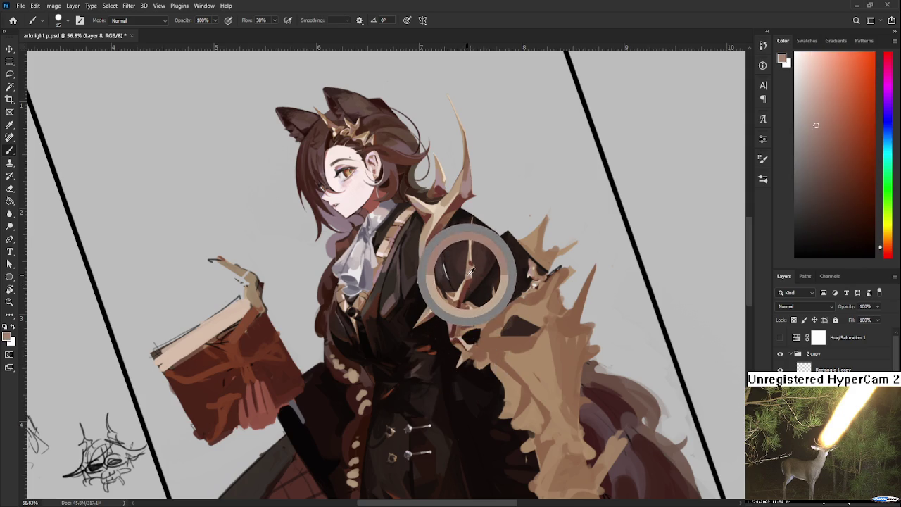
left_click(454, 320, "alt")
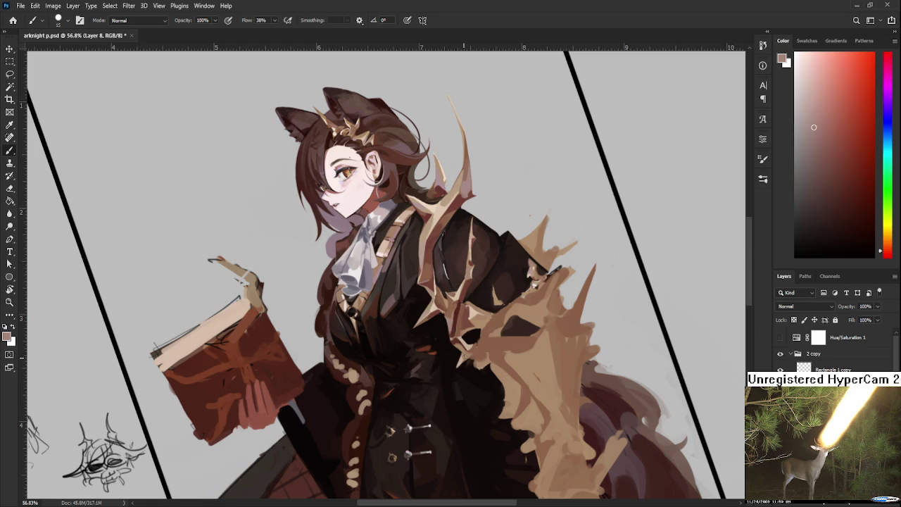
left_click(470, 350, "alt")
left_click(468, 354, "alt")
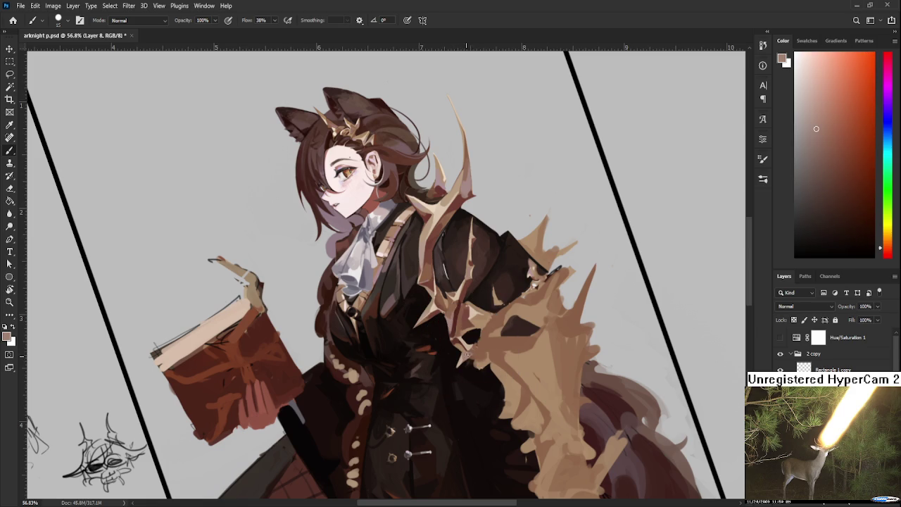
left_click(483, 348, "alt")
left_click(471, 351, "alt")
left_click(458, 344, "alt")
Step: Rotate the view and paint near-black and red-brown shadows between the fur spikes
key("r")
left_click_drag(456, 345, 387, 364)
key("r")
left_click(384, 373, "alt")
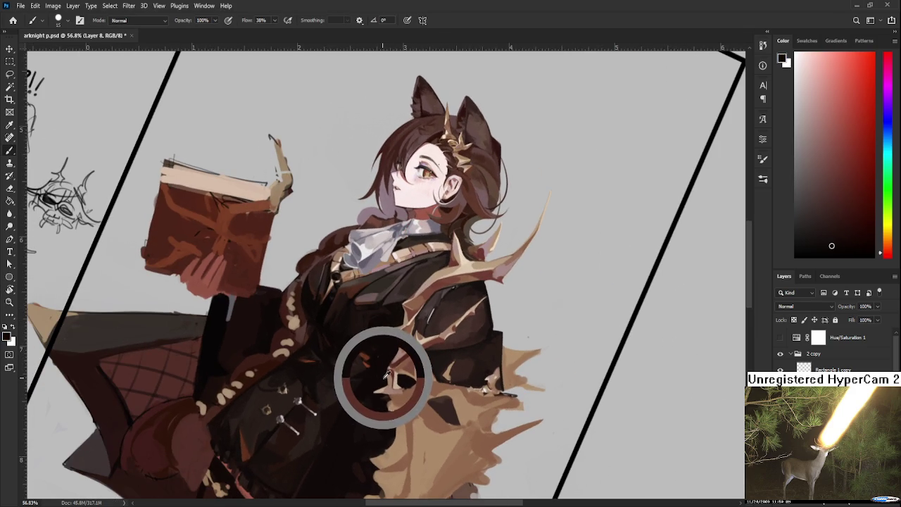
left_click(396, 361, "alt")
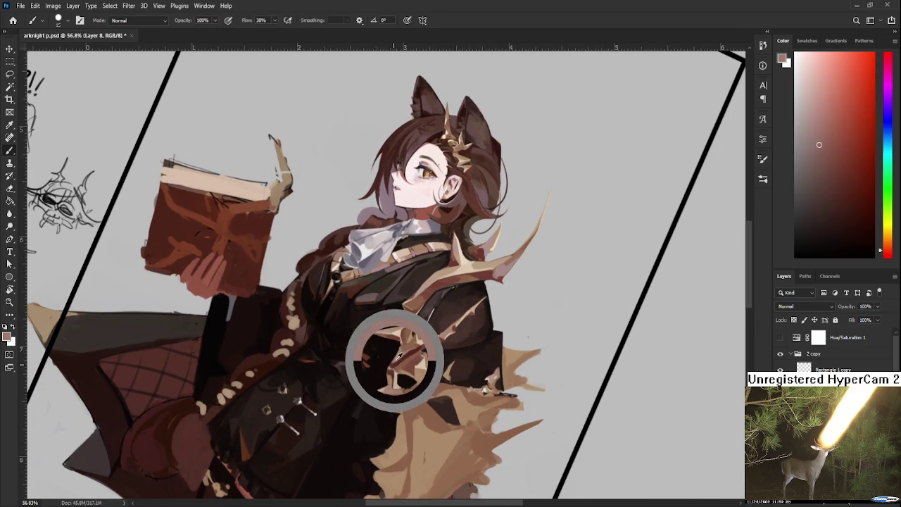
left_click(396, 364, "alt")
left_click(394, 366, "alt")
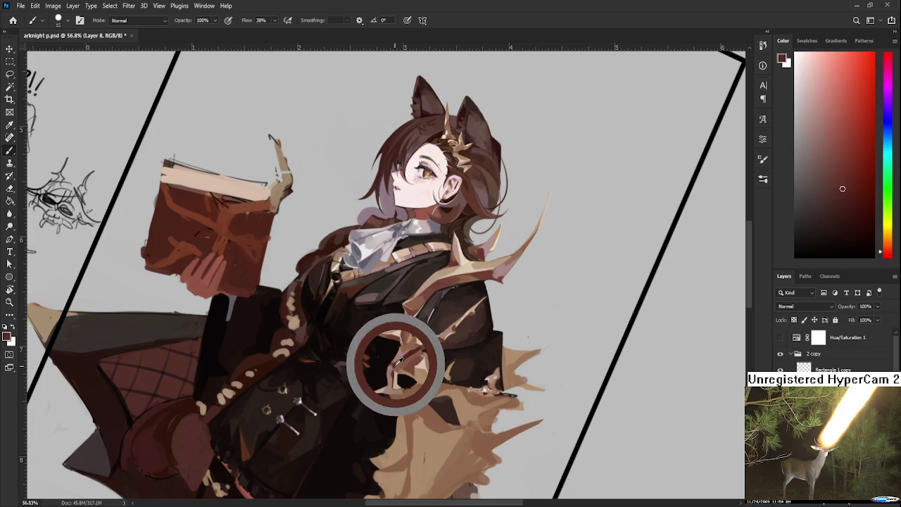
left_click(394, 370, "alt")
left_click(391, 372, "alt")
left_click(390, 378, "alt")
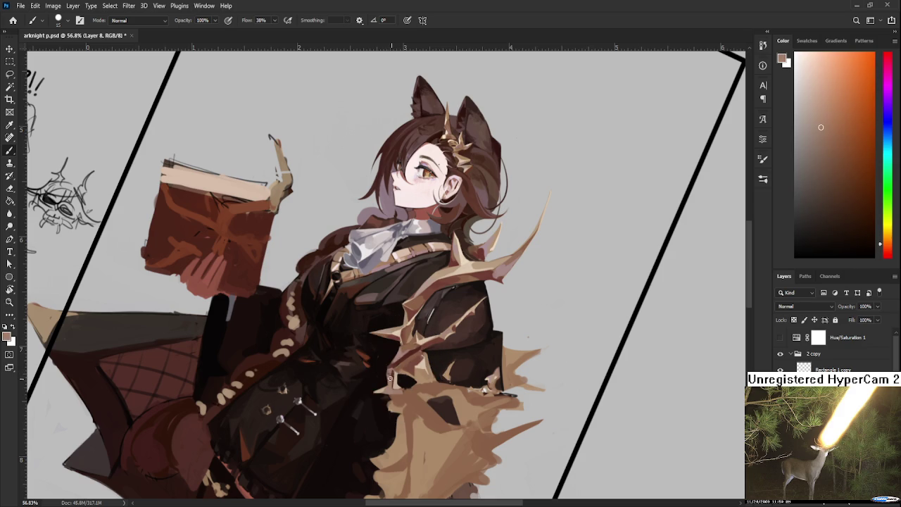
left_click(392, 376, "alt")
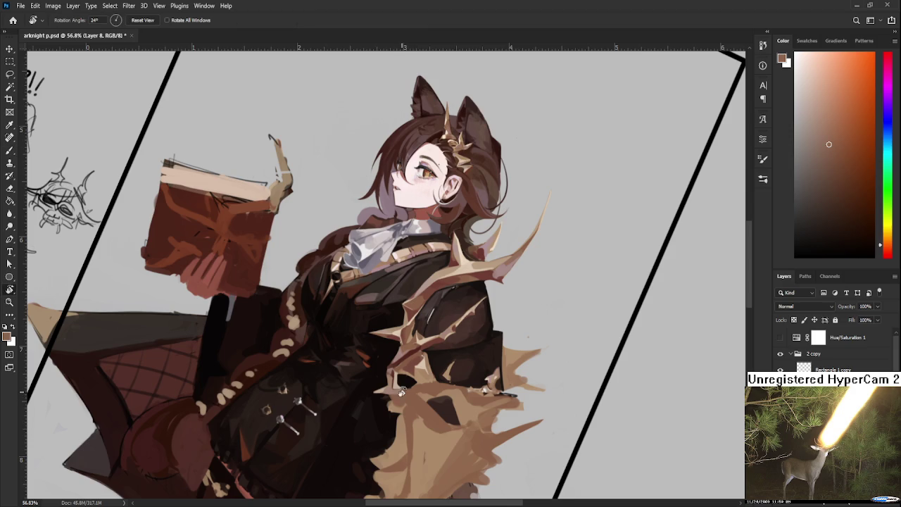
Step: Add darker brown, dark red and near-black touches along the wrap's lower edge
left_click_drag(402, 392, 394, 373)
left_click(395, 371, "alt")
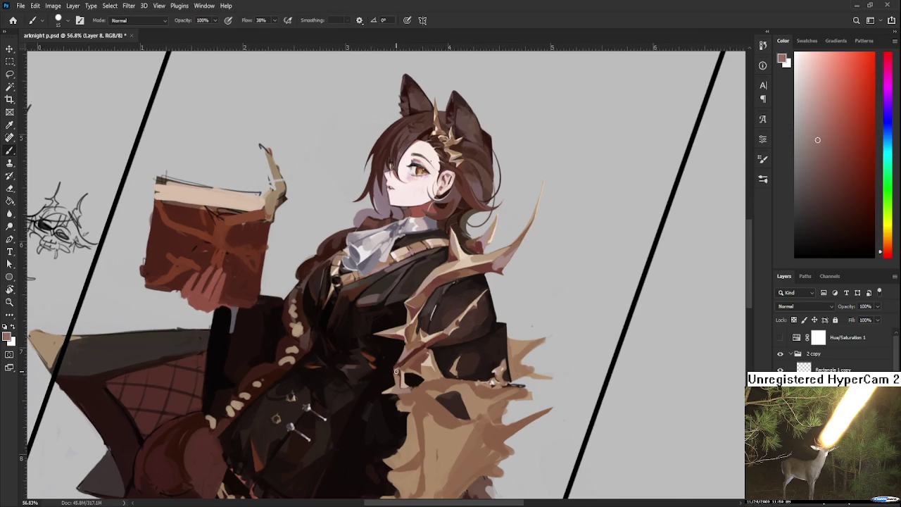
left_click(396, 376, "alt")
left_click(395, 369, "alt")
left_click(402, 371, "alt")
left_click(396, 371, "alt")
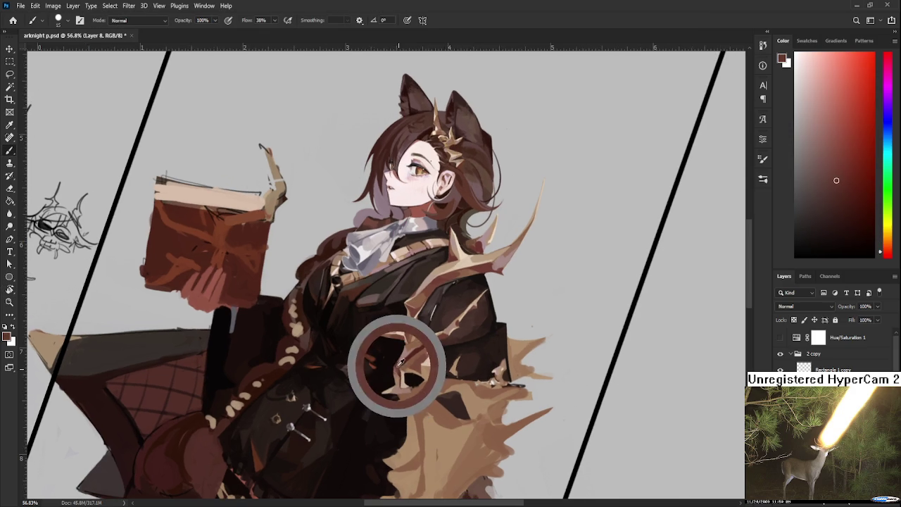
left_click(399, 366, "alt")
scroll(401, 345, "down", 1)
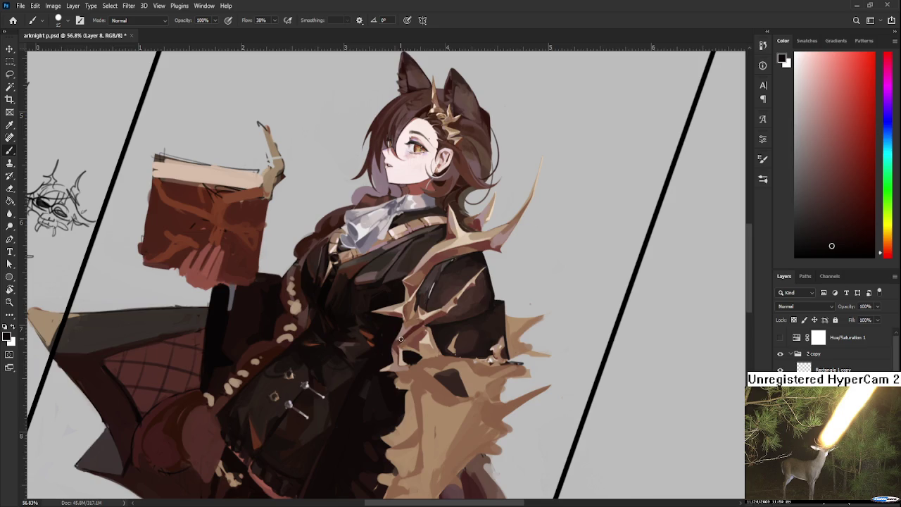
Step: Paint light tan and mid brown strokes onto the front fur spikes, sampling each from the fur
scroll(401, 340, "down", 3)
scroll(402, 328, "up", 4)
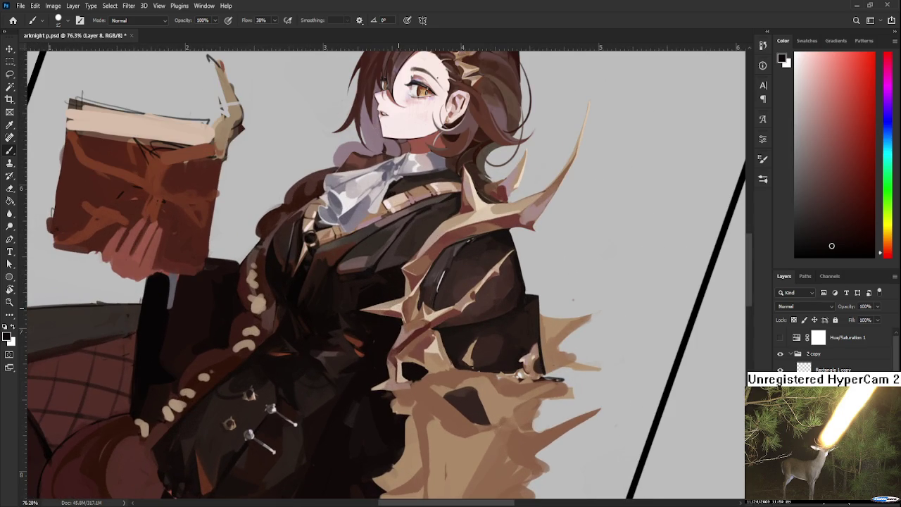
left_click(431, 350, "alt")
left_click(429, 349, "alt")
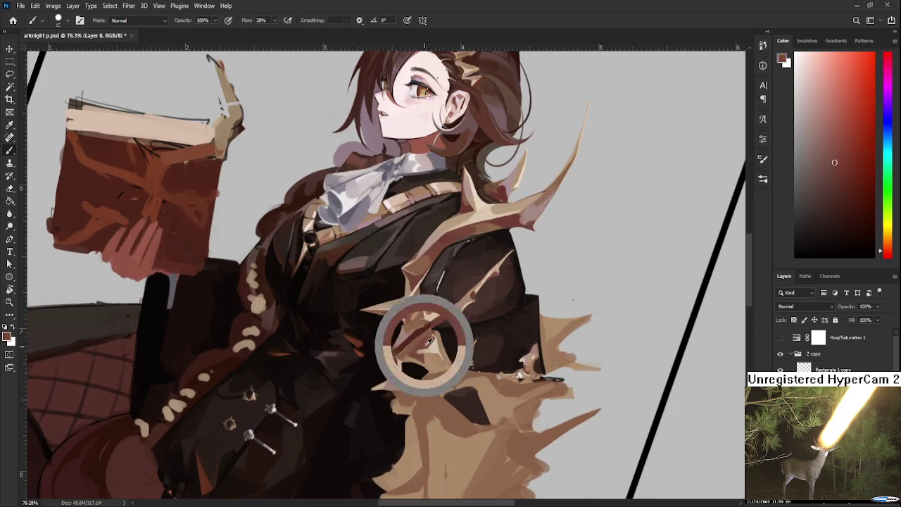
left_click(436, 342, "alt")
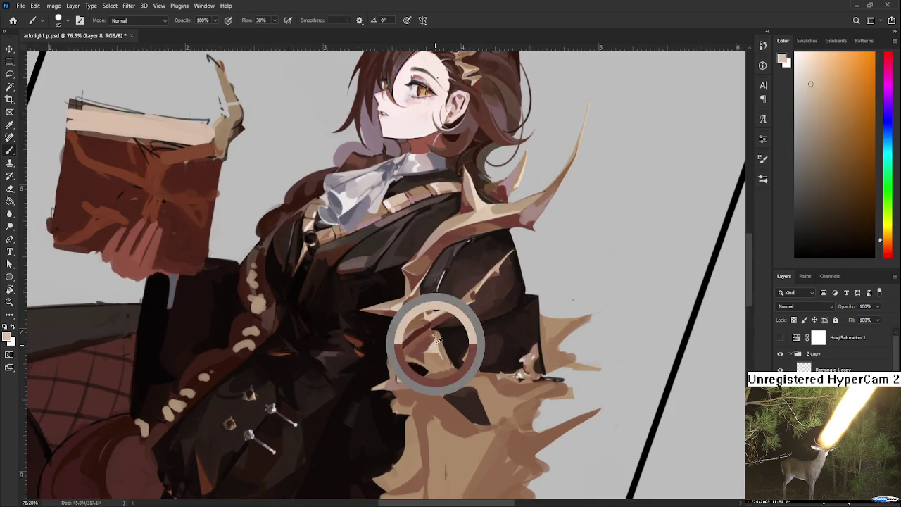
left_click(432, 347, "alt")
left_click(426, 345, "alt")
left_click(437, 354, "alt")
Step: Add reddish and redder brown strokes between the front fur spikes, sampled from nearby shades
left_click(430, 346, "alt")
left_click(425, 359, "alt")
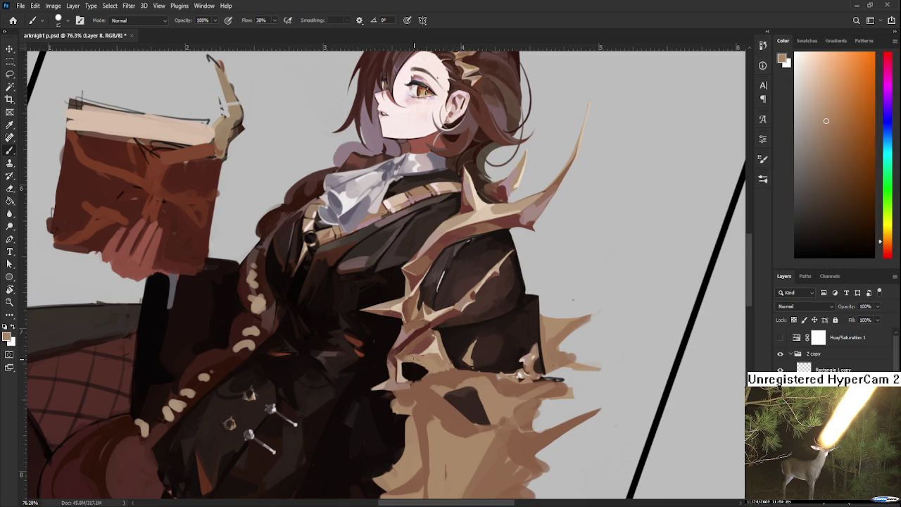
left_click(428, 348, "alt")
left_click(429, 333, "alt")
left_click(427, 331, "alt")
left_click(444, 314, "alt")
Step: Tilt the view further counter-clockwise and alternate tan and dark reddish brown strokes on the lower spikes
mouse_move(435, 363)
left_mouse_down()
mouse_move(422, 350)
mouse_move(365, 342)
left_mouse_up()
key("r")
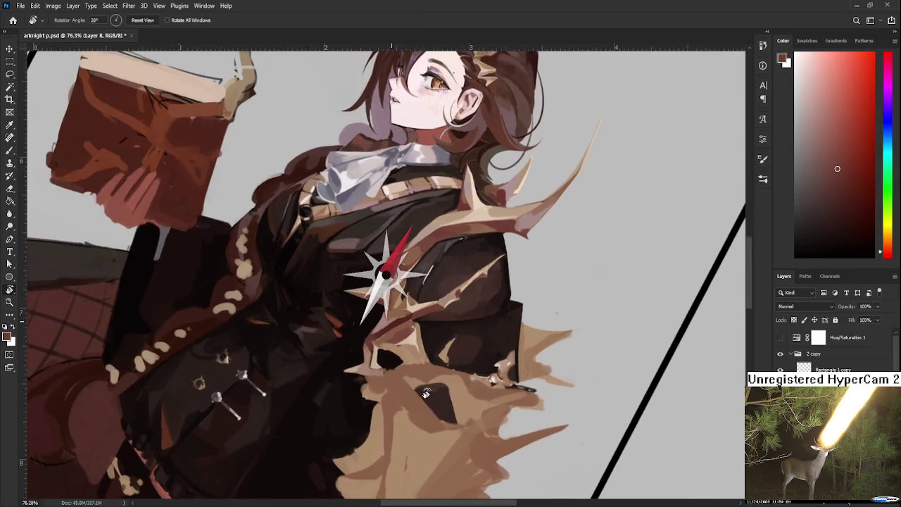
left_click(384, 352, "alt")
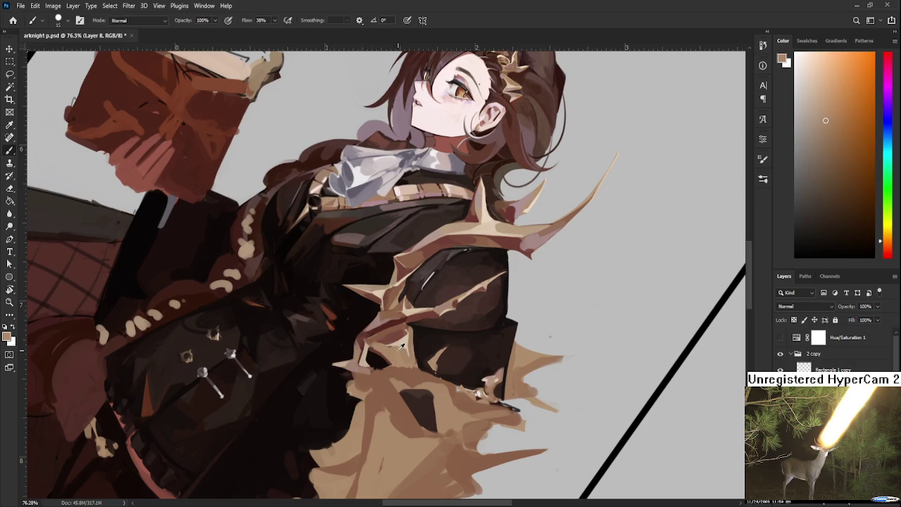
left_click(383, 342, "alt")
left_click(386, 347, "alt")
left_click(380, 341, "alt")
left_click(383, 343, "alt")
left_click(383, 341, "alt")
left_click(383, 338, "alt")
left_click_drag(416, 373, 437, 359)
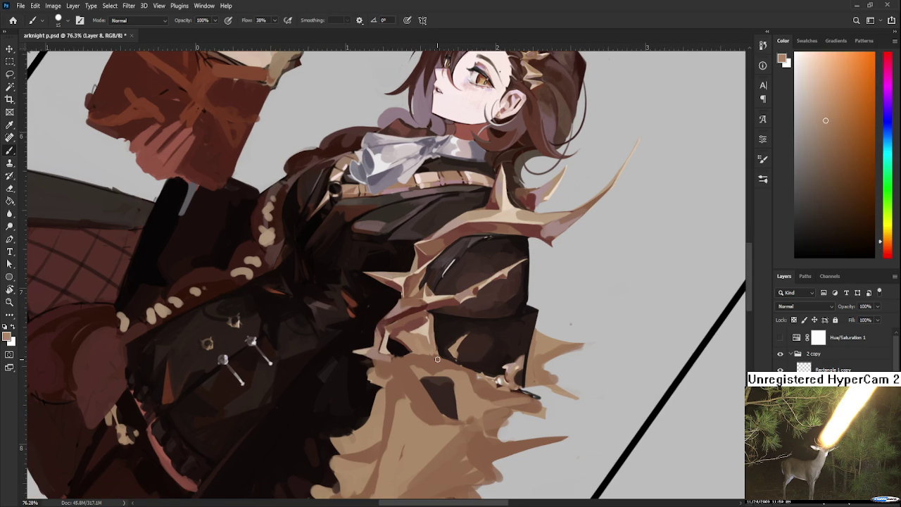
Step: Shift the view left and paint darker brown touches along the fur edge by the sleeve
scroll(436, 362, "down", 2)
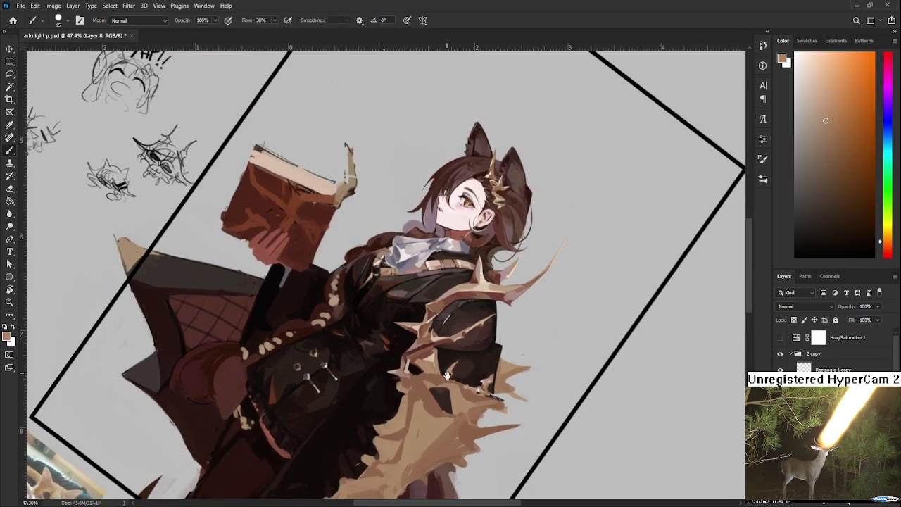
scroll(426, 373, "up", 1)
scroll(421, 382, "down", 1)
mouse_move(421, 382)
left_mouse_down()
mouse_move(392, 384)
mouse_move(406, 346)
mouse_move(423, 373)
mouse_move(410, 377)
left_mouse_up()
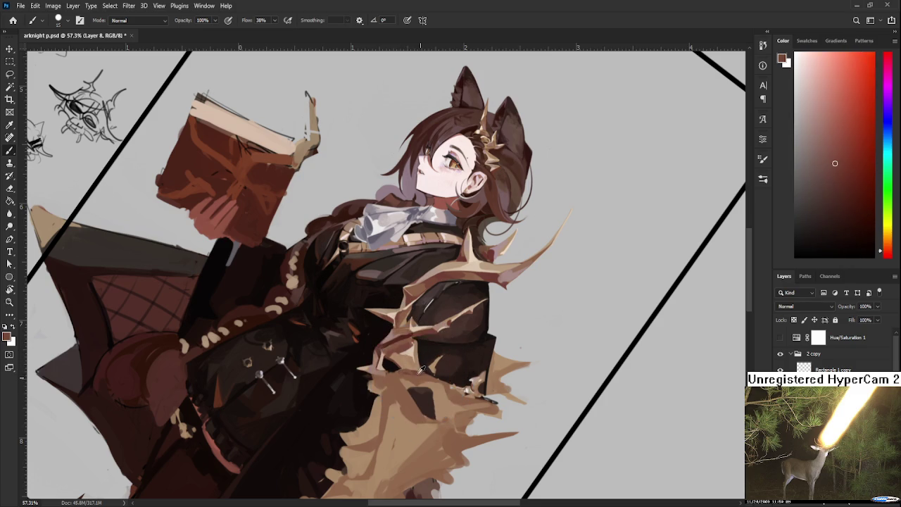
left_click(422, 374, "alt")
left_click(425, 376, "alt")
left_click(431, 371, "alt")
left_click_drag(431, 372, 444, 377)
Step: Add orange-brown and darker red-brown touches to the fur around the sleeve cuff
left_click(456, 386, "alt")
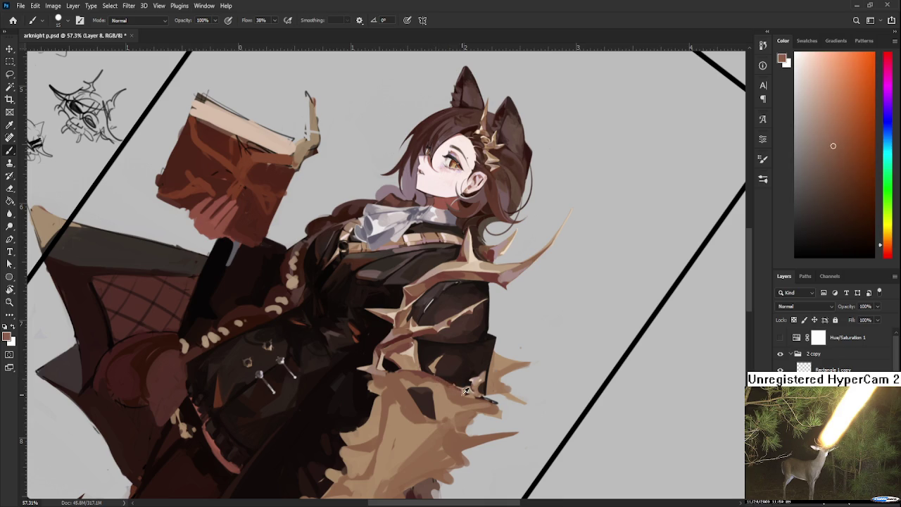
left_click(447, 384, "alt")
left_click(463, 394, "alt")
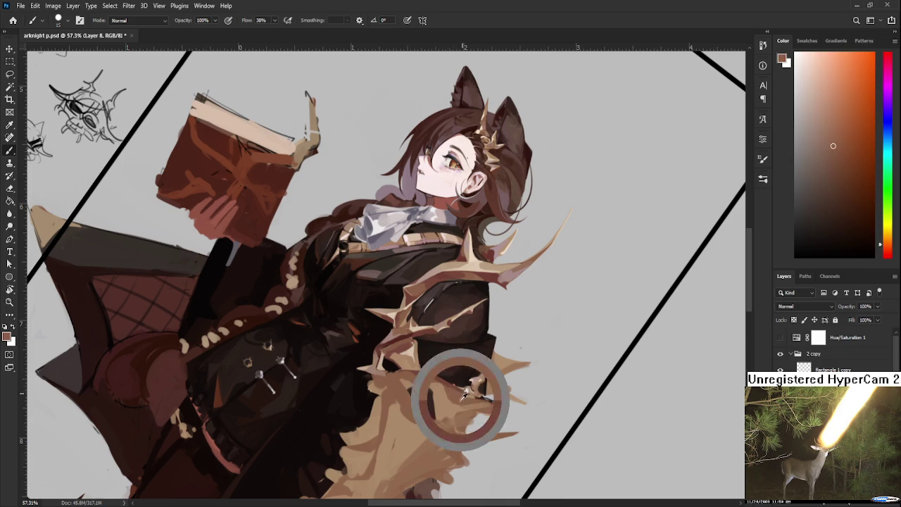
left_click(460, 390, "alt")
left_click(460, 399, "alt")
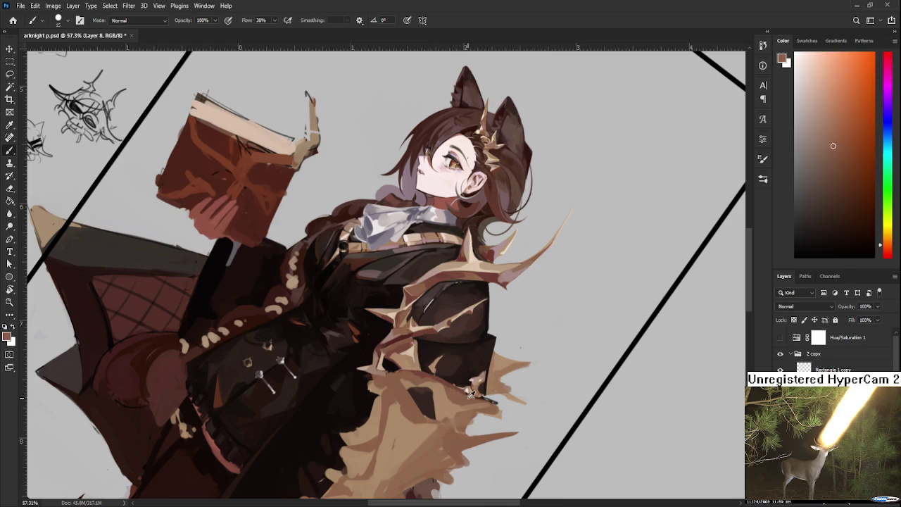
left_click(459, 390, "alt")
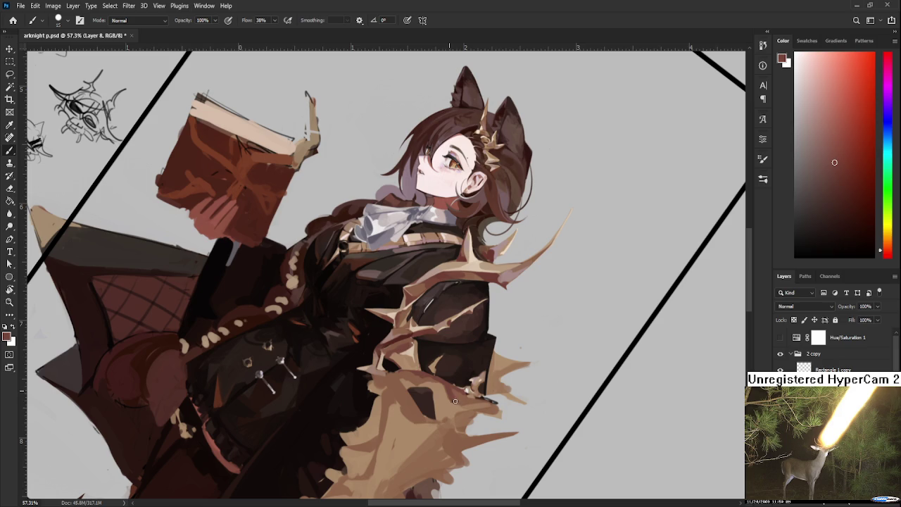
left_click(464, 394, "alt")
left_click(453, 393, "alt")
Step: Refine a spike tip on the lower fur edge with light tan and redder brown touches
left_click(460, 397, "alt")
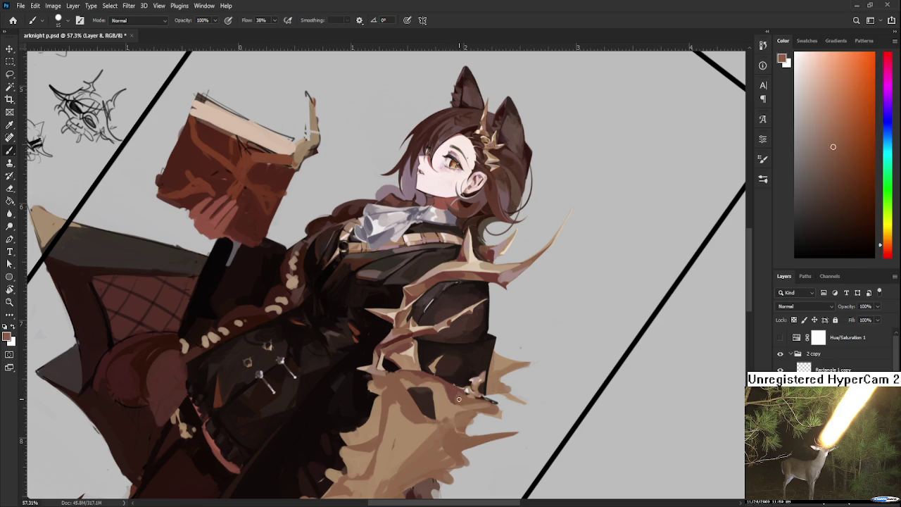
left_click(455, 398, "alt")
left_click(443, 401, "alt")
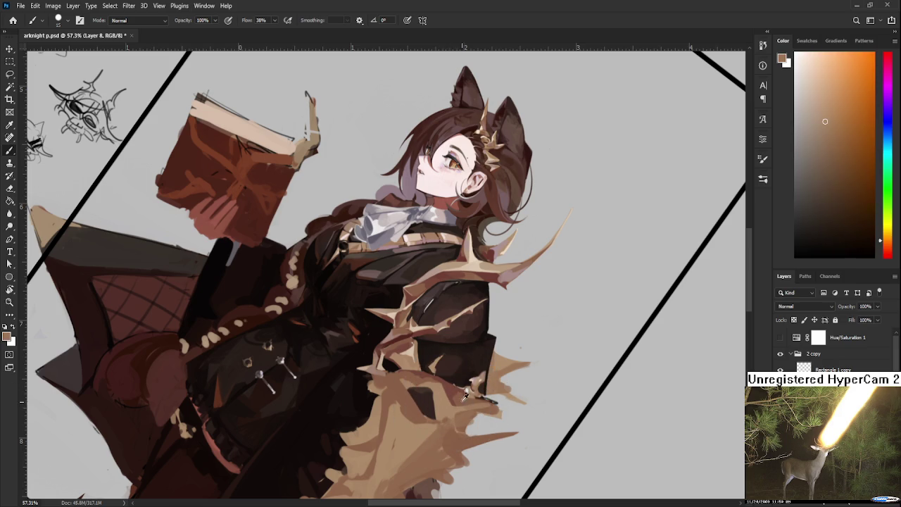
left_click(466, 401, "alt")
left_click(458, 395, "alt")
left_click(459, 394, "alt")
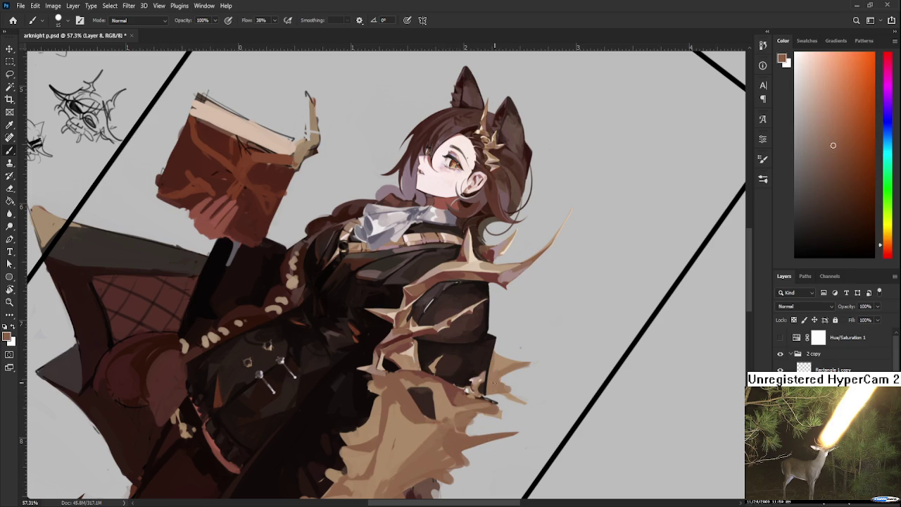
scroll(494, 384, "down", 3)
Step: Rotate the canvas view closer to upright and paint dark reddish brown and light tan into the fur
scroll(473, 342, "up", 3)
scroll(472, 342, "up", 2)
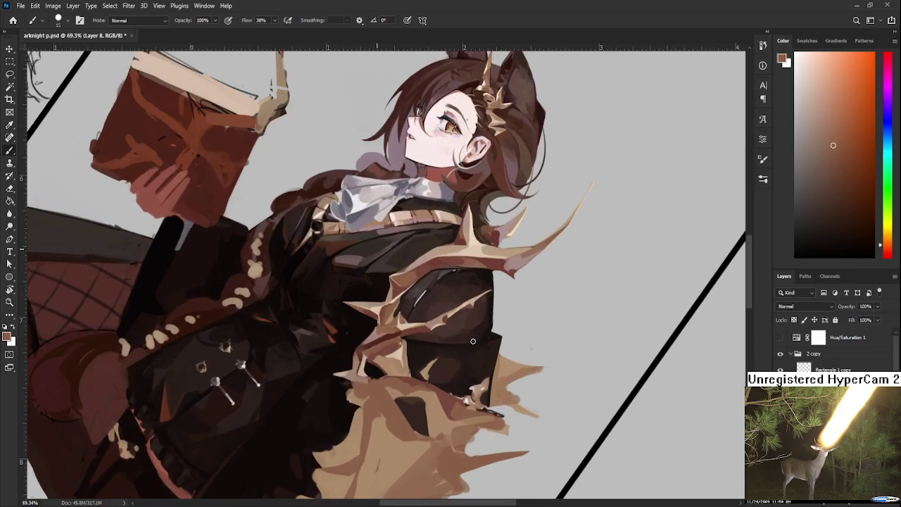
mouse_move(427, 402)
left_mouse_down()
mouse_move(483, 378)
mouse_move(451, 338)
left_mouse_up()
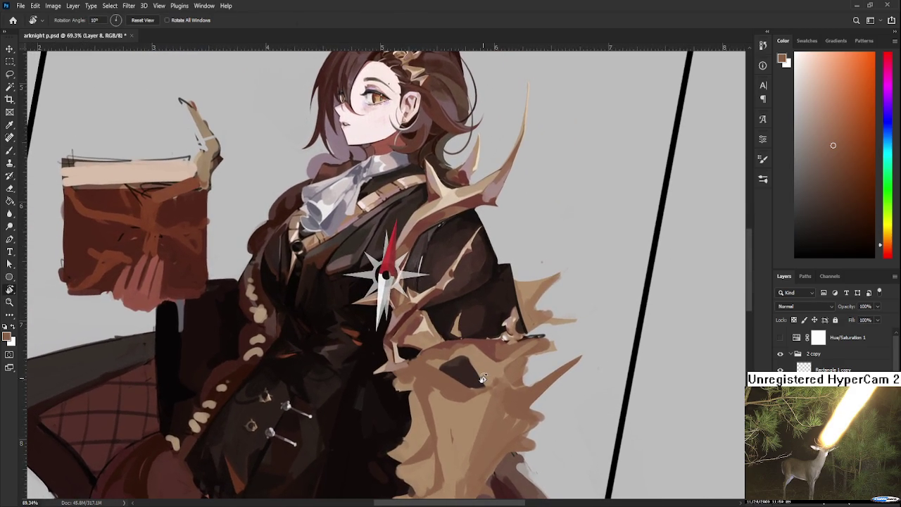
left_click(454, 346, "alt")
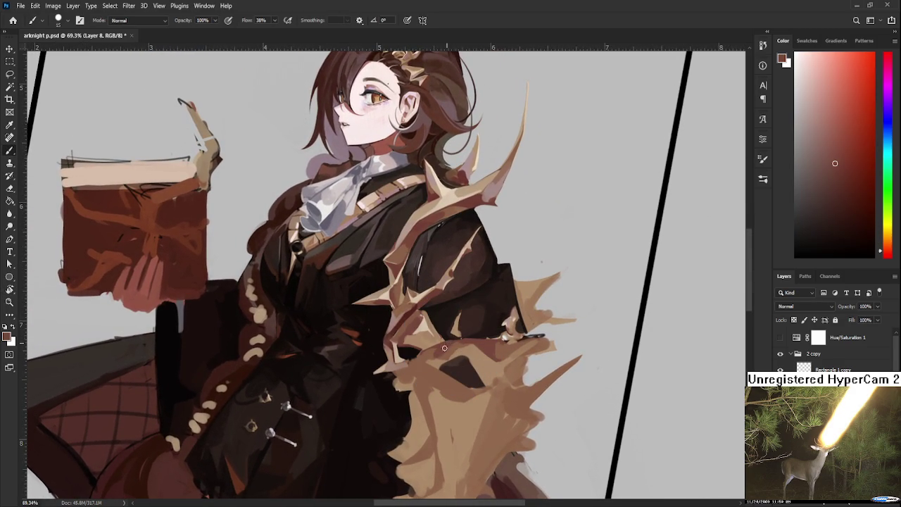
left_click(445, 344, "alt")
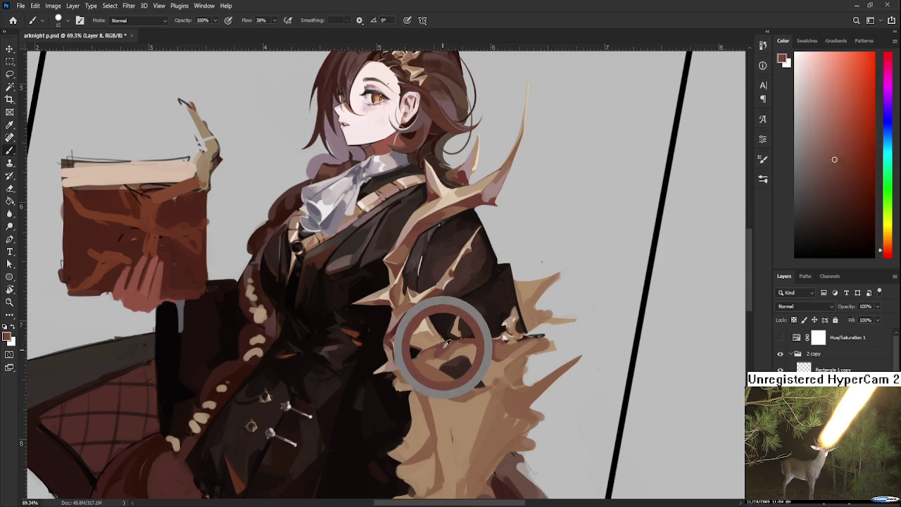
left_click(413, 312, "alt")
scroll(493, 335, "up", 1)
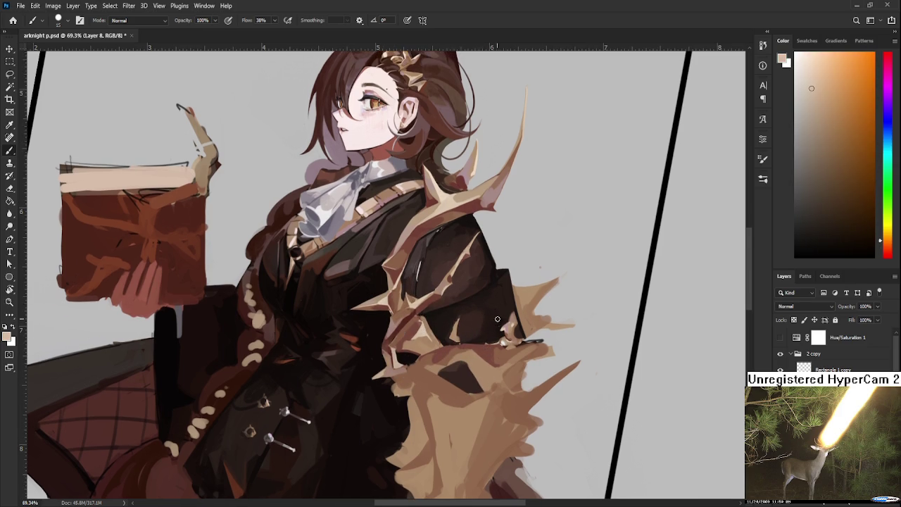
Step: Reshape the fur's dark red-brown gaps and light peach-tan spikes near the sleeve
left_click(470, 342, "alt")
left_click(471, 343, "alt")
left_click(474, 343, "alt")
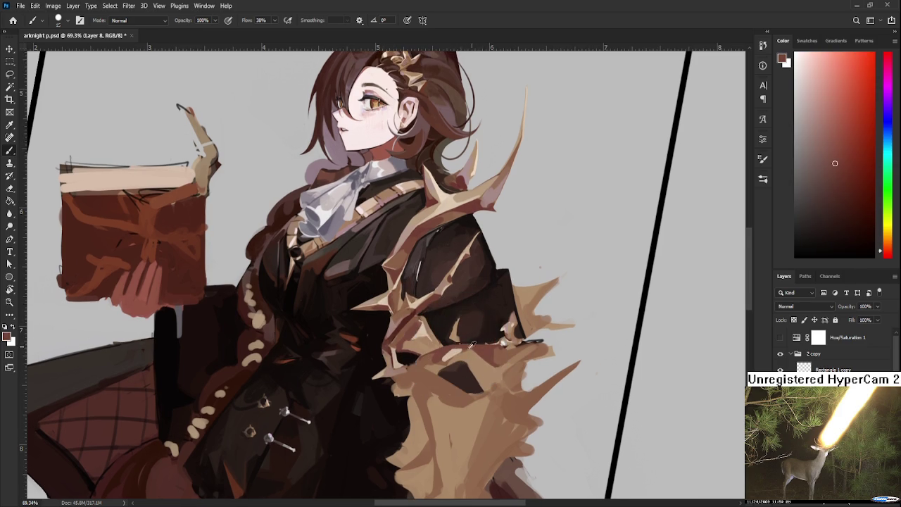
left_click(478, 338, "alt")
left_click(445, 344, "alt")
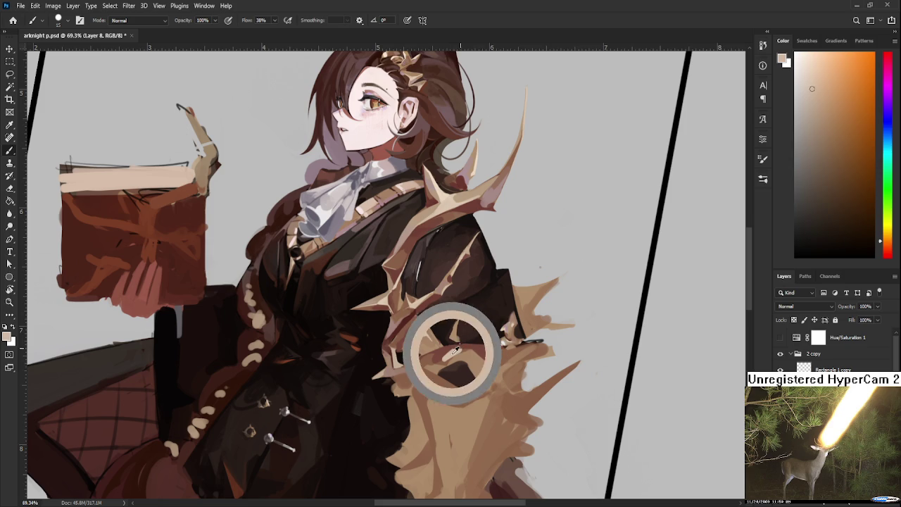
left_click(492, 359, "alt")
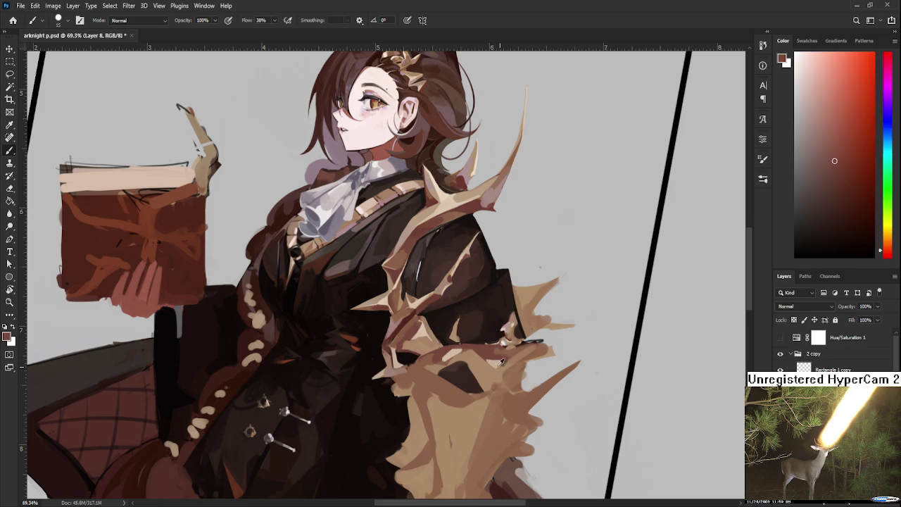
left_click(502, 363, "alt")
left_click(509, 363, "alt")
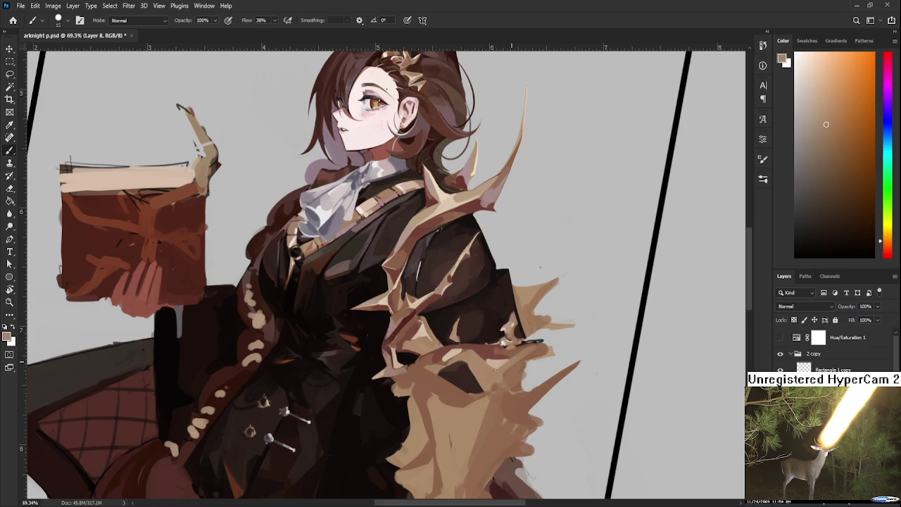
Step: Build a new long tan spike on the lower fur wrap, alternating tan and reddish brown
left_click(491, 360, "alt")
left_click(496, 355, "alt")
left_click(497, 362, "alt")
left_click(507, 364, "alt")
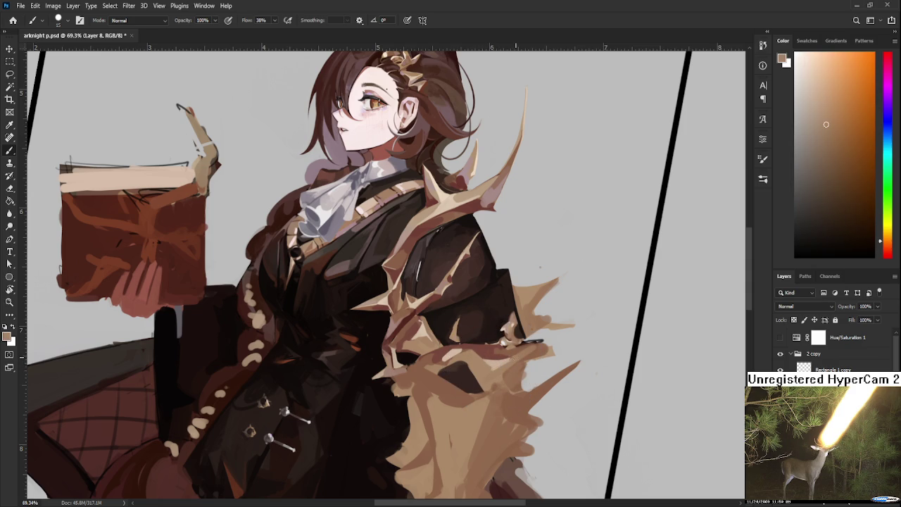
left_click(490, 360, "alt")
left_click(503, 363, "alt")
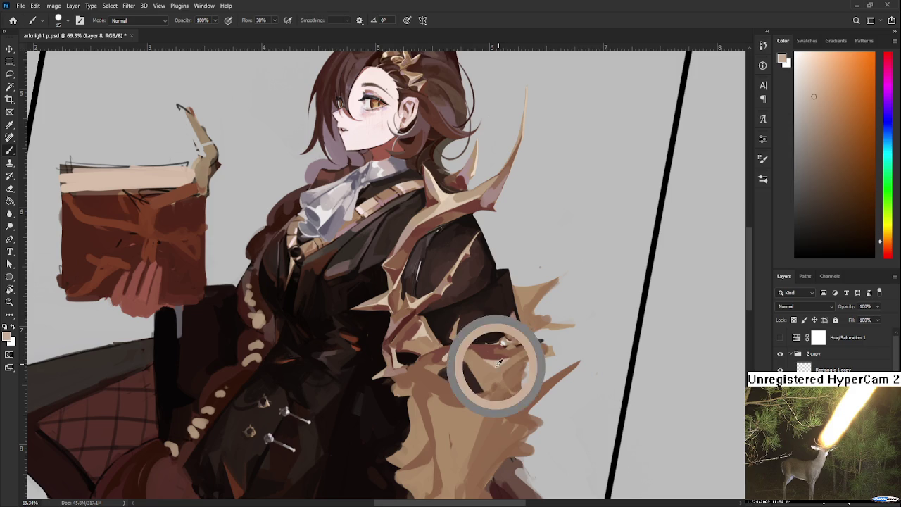
left_click(492, 350, "alt")
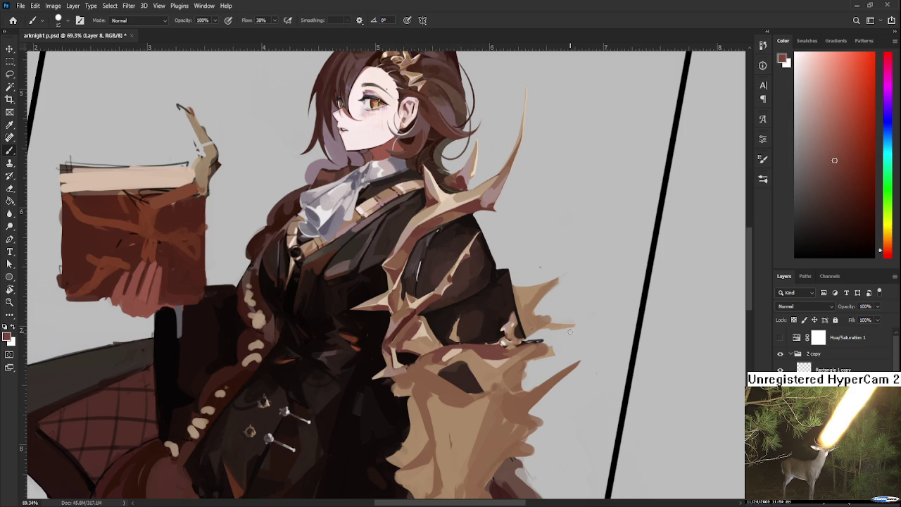
left_click(499, 362, "alt")
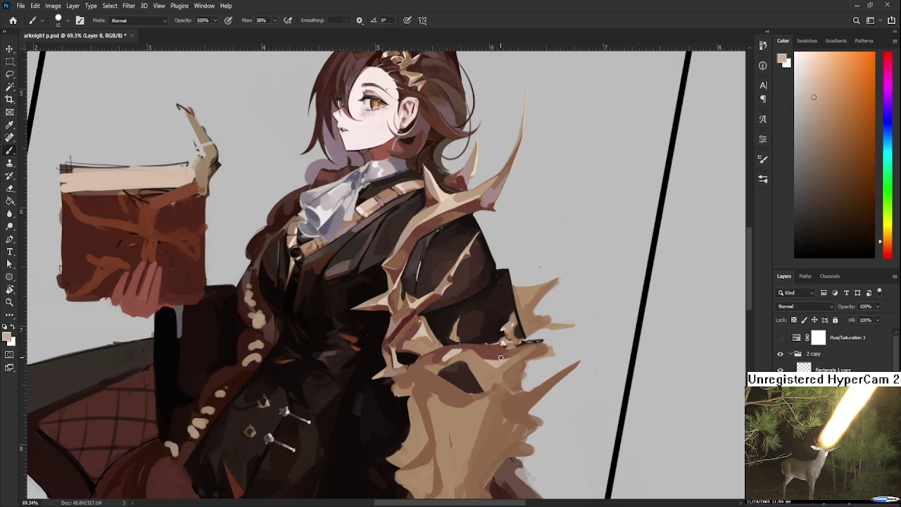
left_click(506, 325, "alt")
left_click(513, 360, "alt")
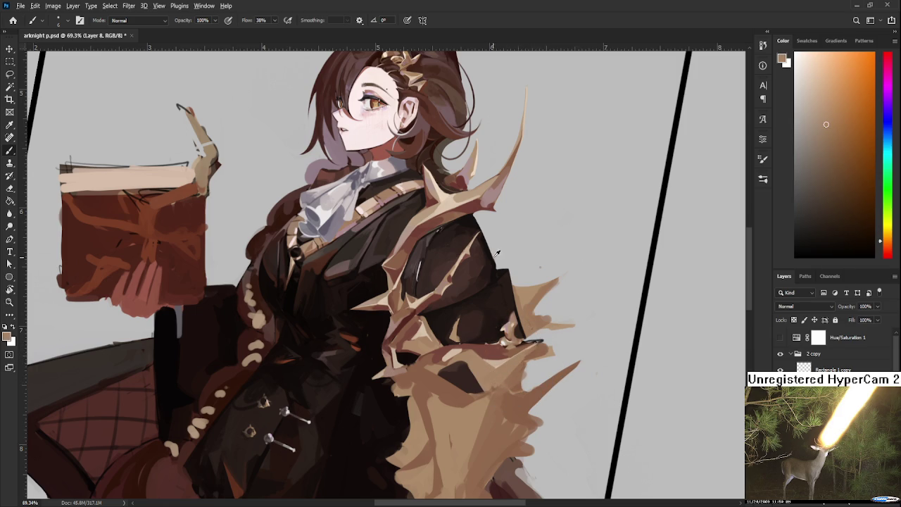
Step: Enlarge the brush to 25 and paint pinkish, dark brown and light pinkish-brown beside the spike
left_click(498, 188, "alt")
key("bracketright")
key("bracketright")
key("bracketright")
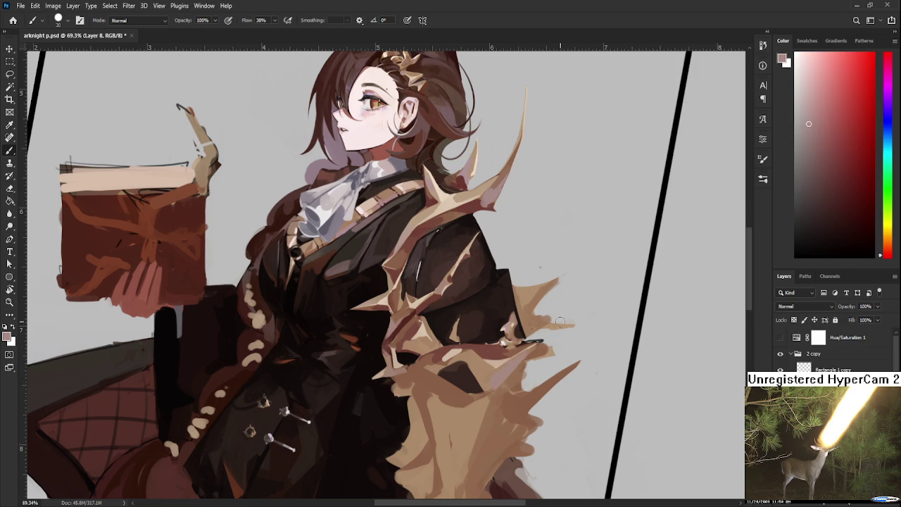
left_click(506, 370, "alt")
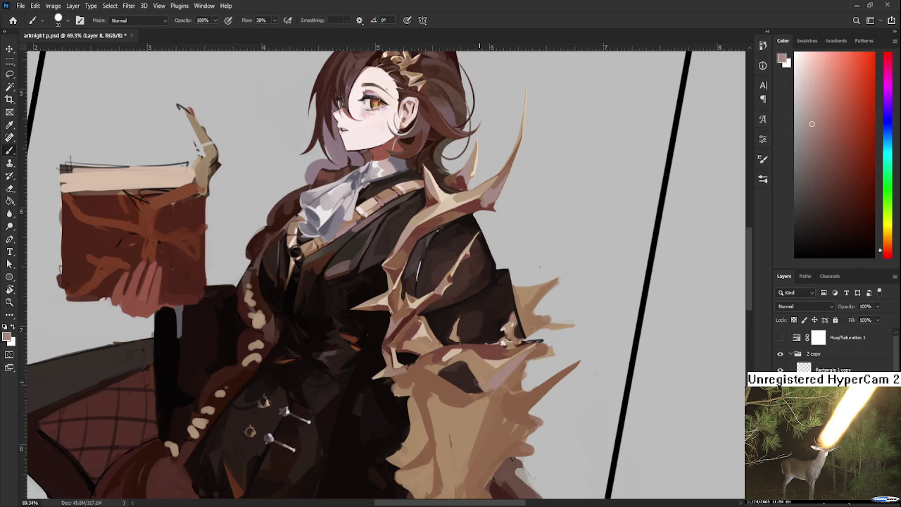
left_click(491, 378, "alt")
left_click(491, 379, "alt")
left_click(485, 383, "alt")
scroll(556, 302, "down", 2)
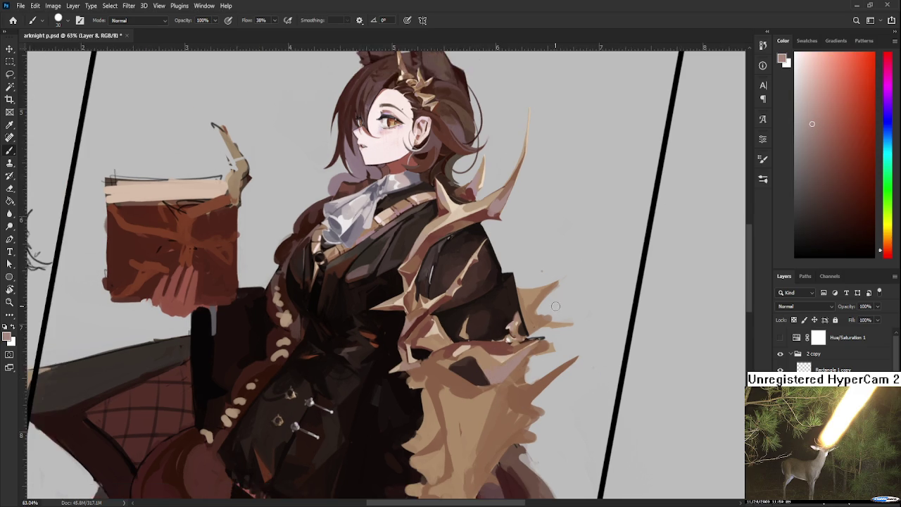
Step: Extend the dark shadow patch in the fur with sleeve near-black, then touch in tan browns
scroll(557, 301, "down", 3)
scroll(551, 301, "down", 1)
scroll(546, 329, "up", 4)
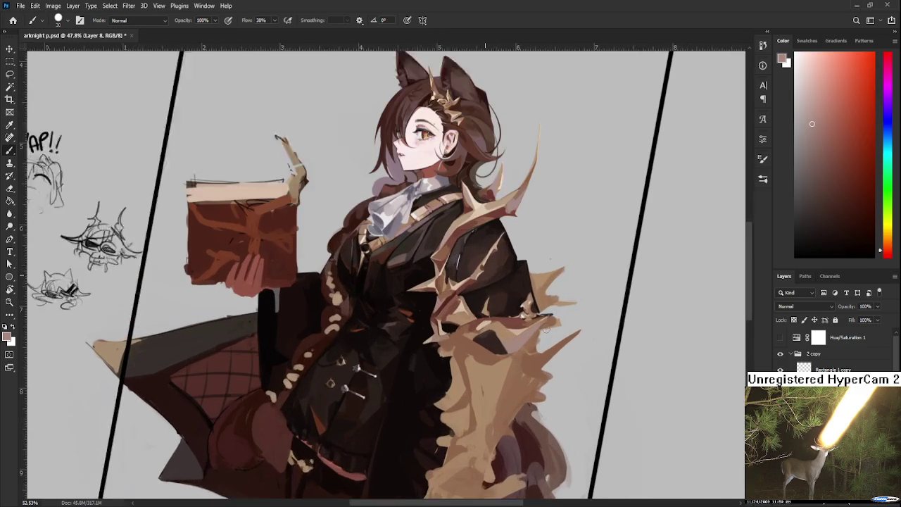
left_click(488, 343, "alt")
left_click_drag(495, 327, 522, 256)
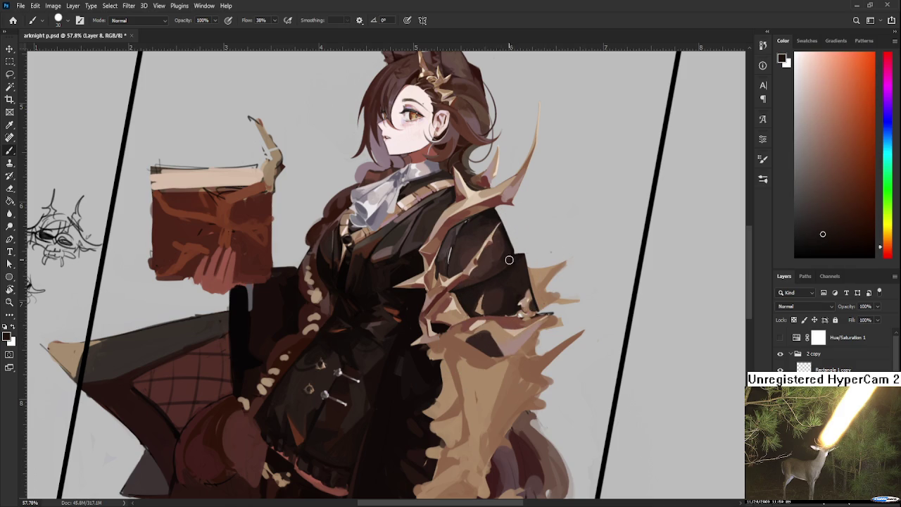
left_click(493, 331, "alt")
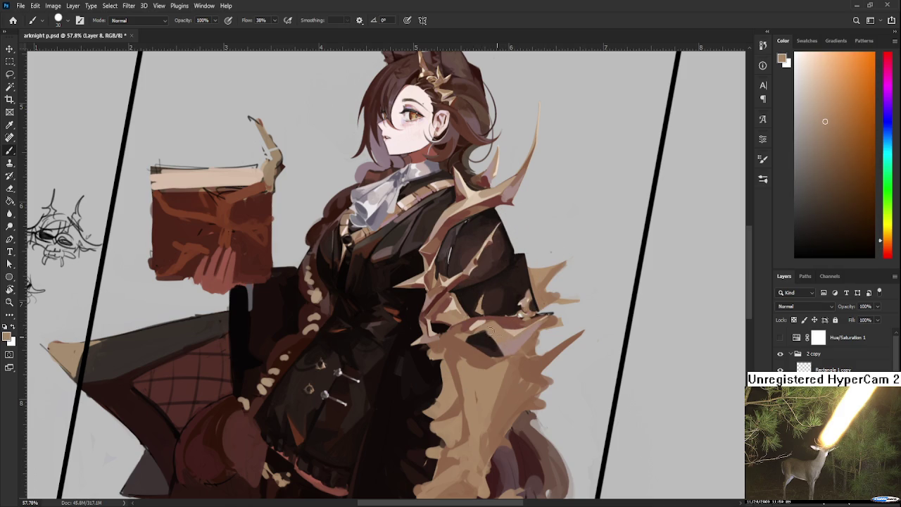
left_click(463, 335, "alt")
Step: Shrink the brush to 10 and alternate near-black and light pinkish-tan along the fur edge
key("bracketleft")
left_click(483, 332, "alt")
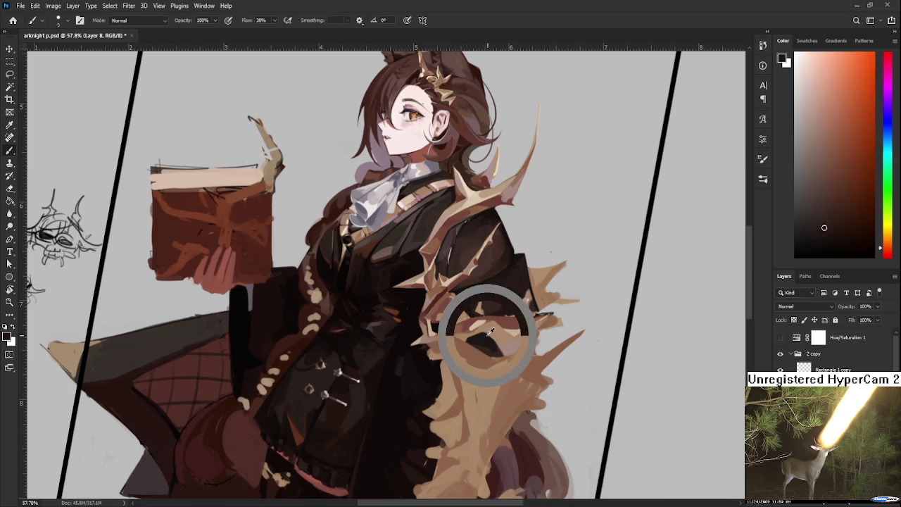
left_click(492, 336, "alt")
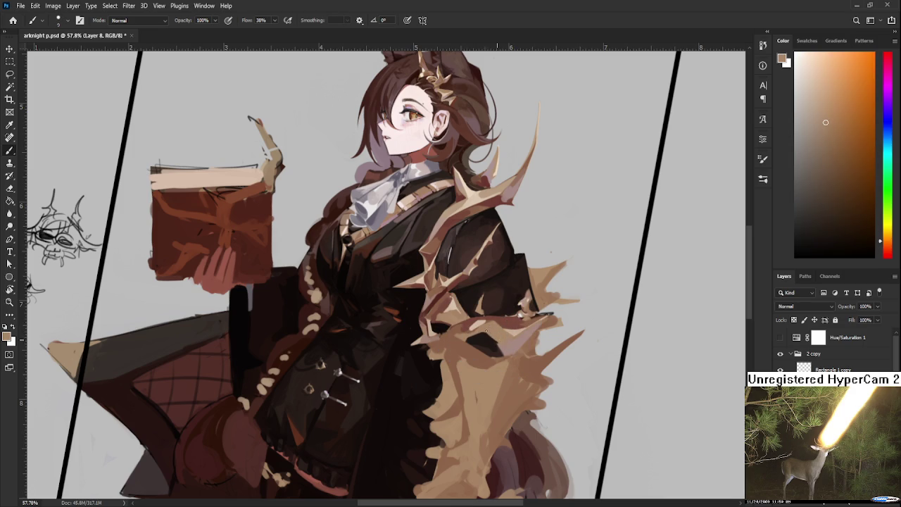
left_click(501, 339, "alt")
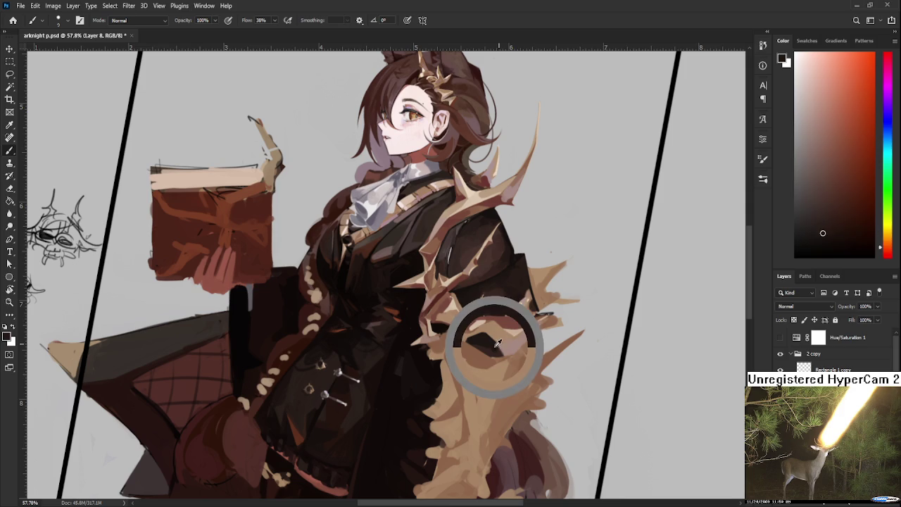
left_click(502, 354, "alt")
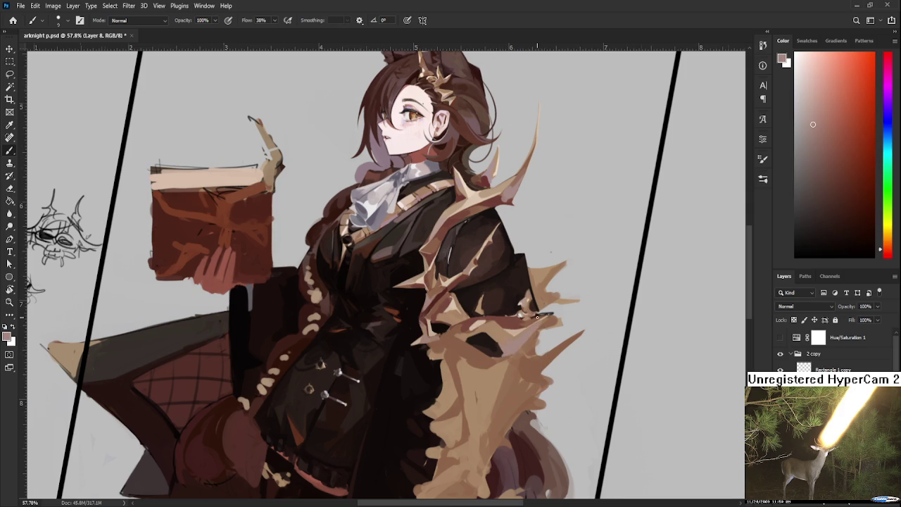
scroll(537, 317, "down", 3)
scroll(528, 328, "up", 3)
Step: Paint medium tan, near-black shadow and lighter orange-tan strokes on the fur over the sleeve
scroll(521, 336, "up", 3)
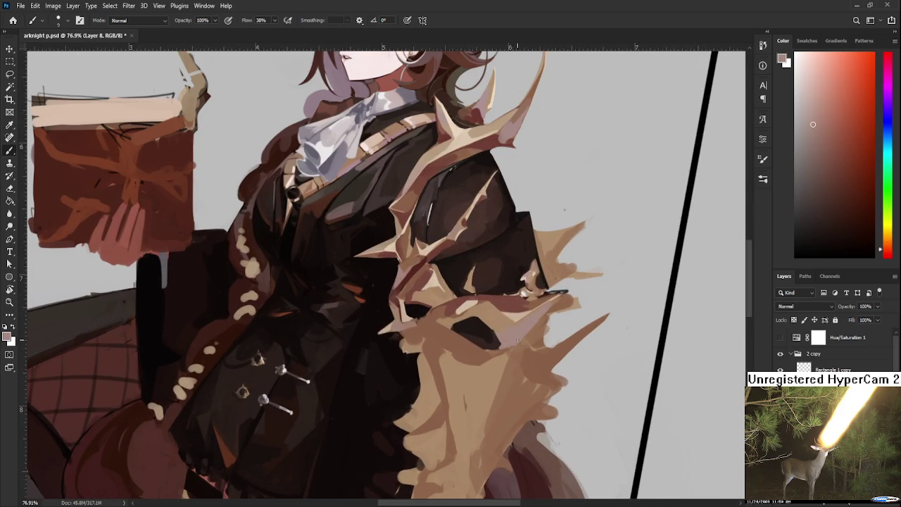
left_click(494, 328, "alt")
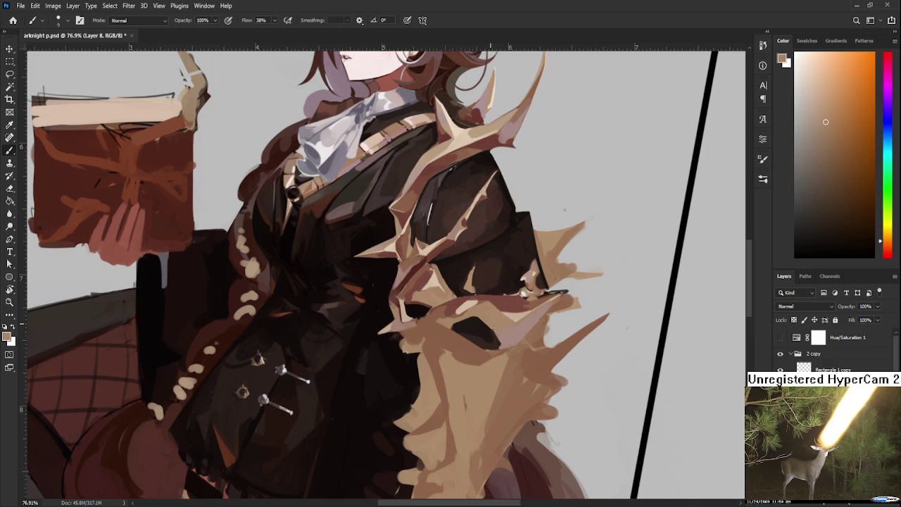
left_click_drag(496, 324, 458, 326)
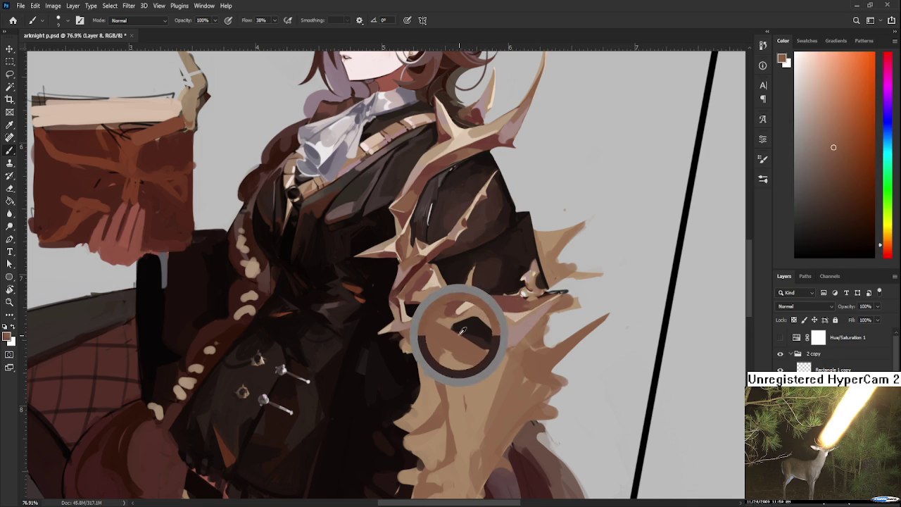
left_click(494, 349, "alt")
left_click(470, 346, "alt")
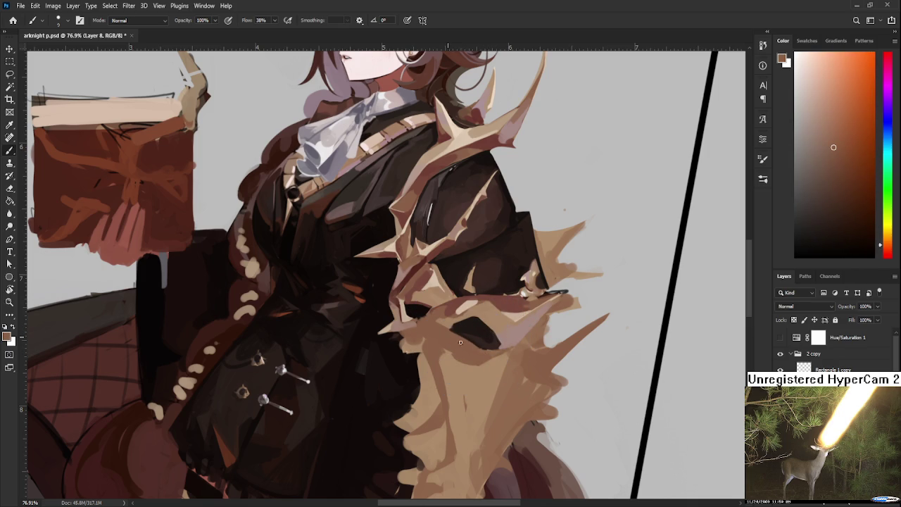
left_click(458, 367, "alt")
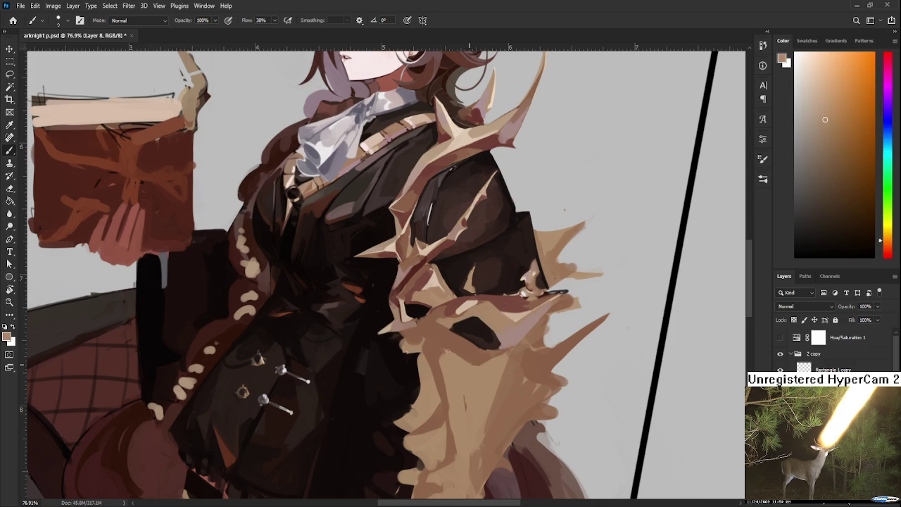
Step: Bring the upper fur into view and alternate near-black coat and brown shadow strokes
left_click_drag(473, 333, 450, 356)
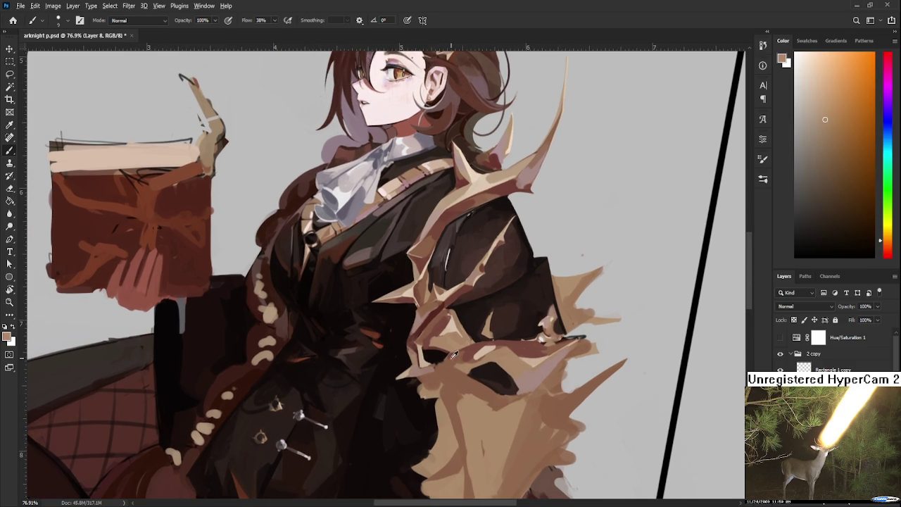
left_click(440, 356, "alt")
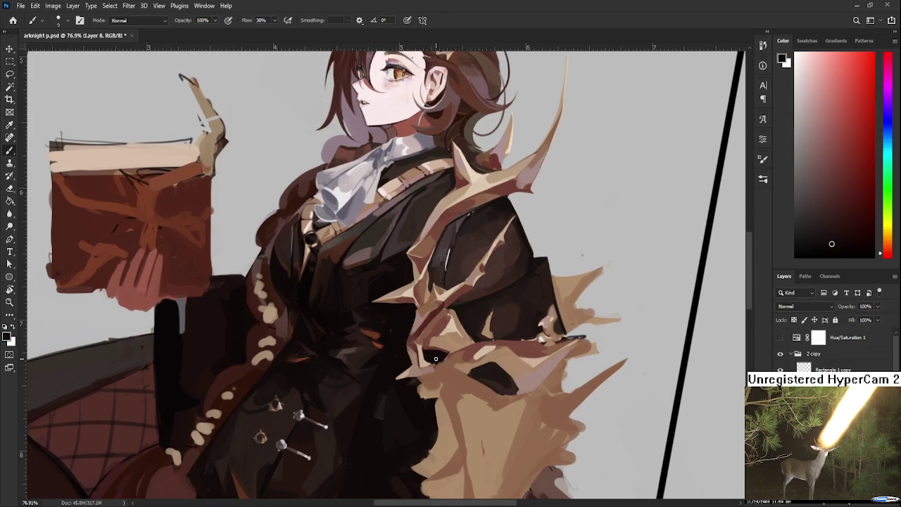
left_click(437, 363, "alt")
left_click(442, 369, "alt")
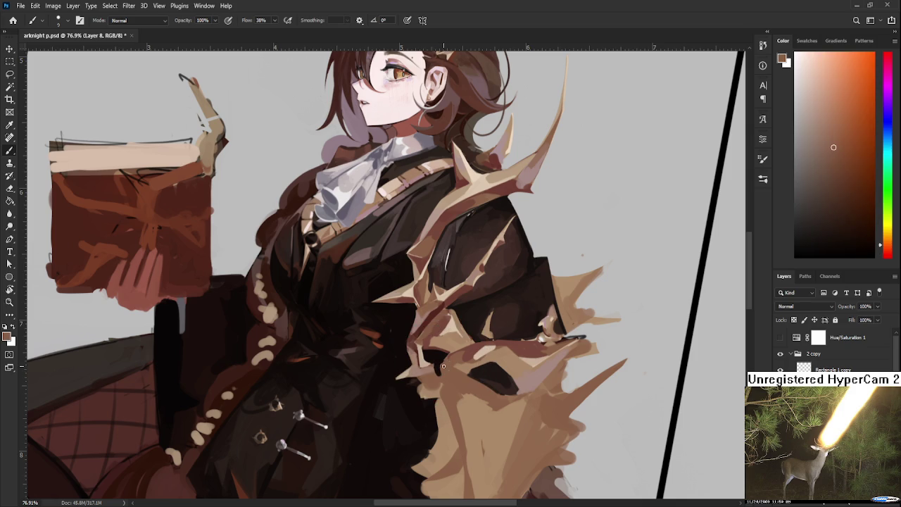
left_click(440, 363, "alt")
left_click(445, 367, "alt")
left_click(441, 363, "alt")
left_click(444, 373, "alt")
Step: Sharpen the fur spikes with repeated brown shadow, near-black and darker fur-shade strokes
left_click(446, 375, "alt")
left_click(441, 363, "alt")
left_click(445, 373, "alt")
left_click(446, 371, "alt")
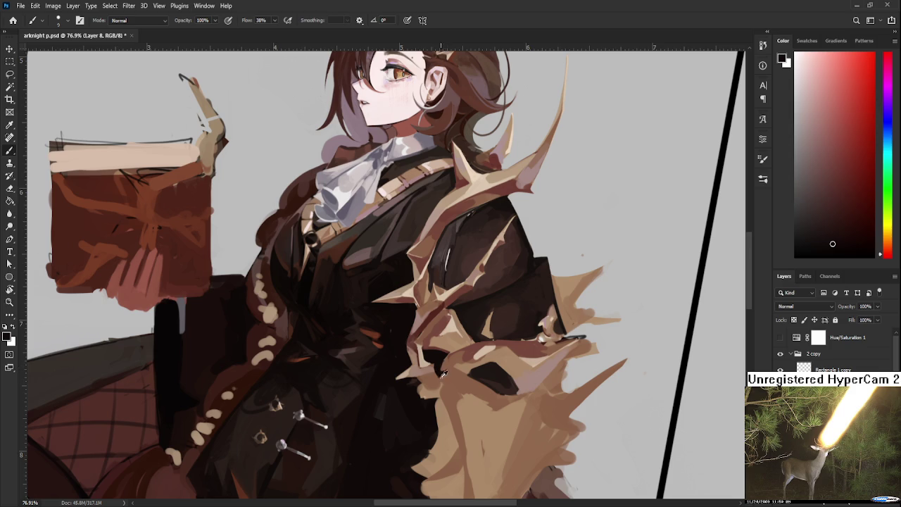
left_click(443, 376, "alt")
left_click(443, 373, "alt")
left_click(447, 371, "alt")
left_click(451, 371, "alt")
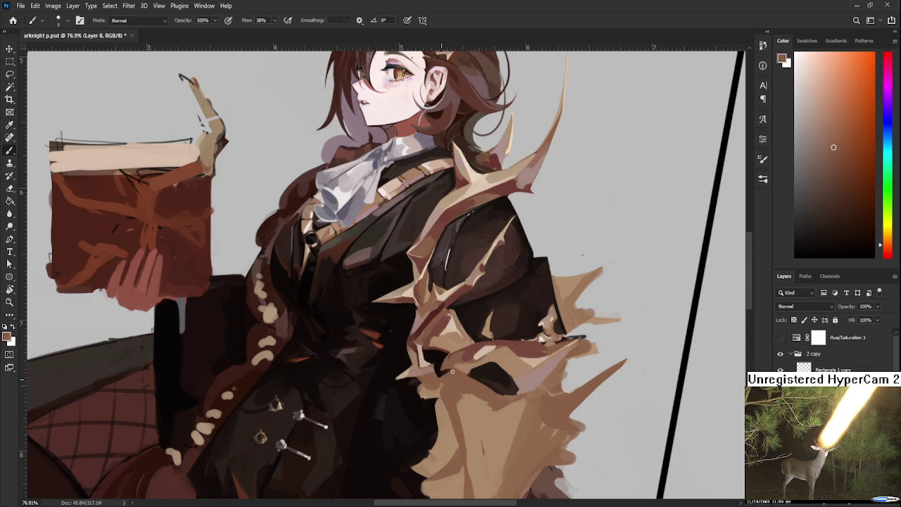
left_click(448, 371, "alt")
left_click(443, 369, "alt")
left_click(445, 375, "alt")
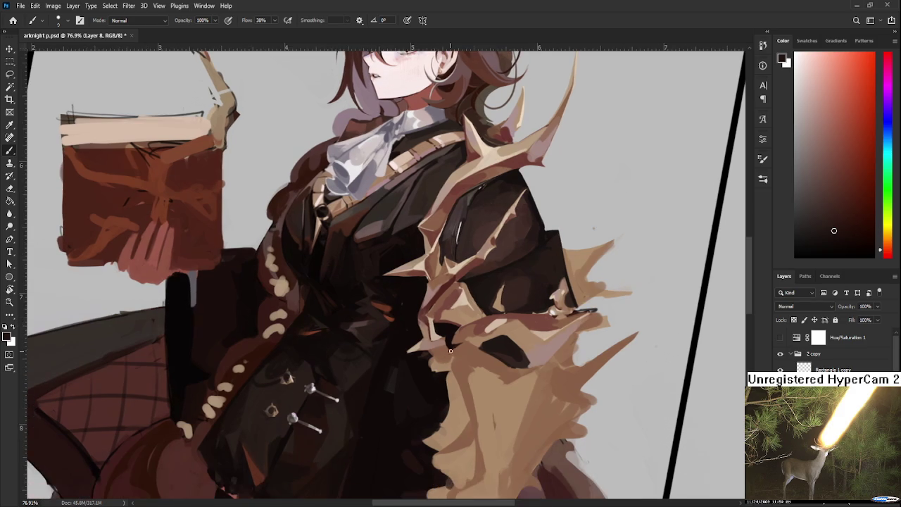
Step: Nudge the view and add brown fur tones and near-black coat strokes lower on the wrap
left_click_drag(440, 381, 450, 359)
left_click(461, 349, "alt")
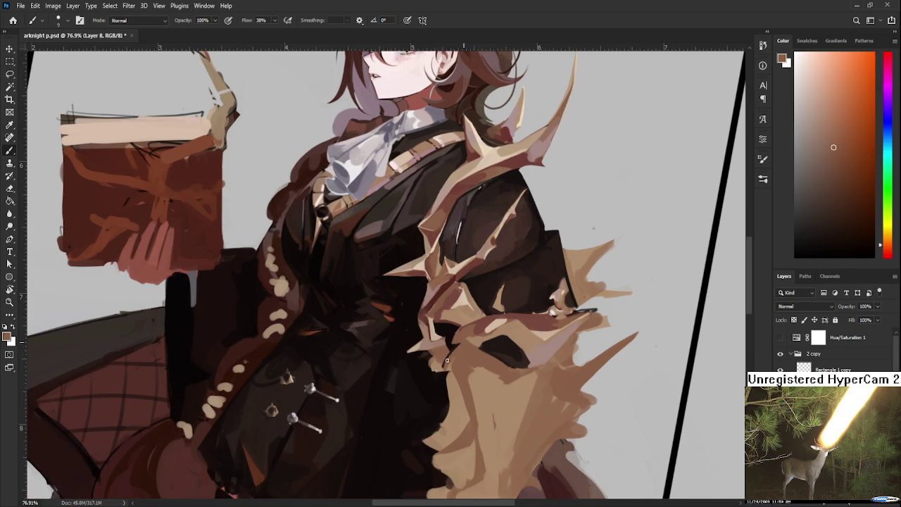
left_click(456, 357, "alt")
scroll(462, 390, "down", 3)
scroll(450, 394, "up", 2)
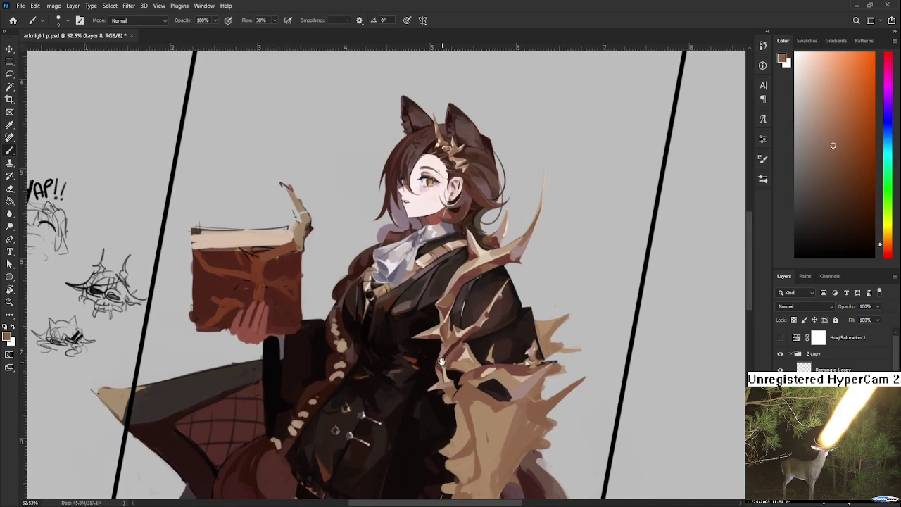
left_click(444, 405, "alt")
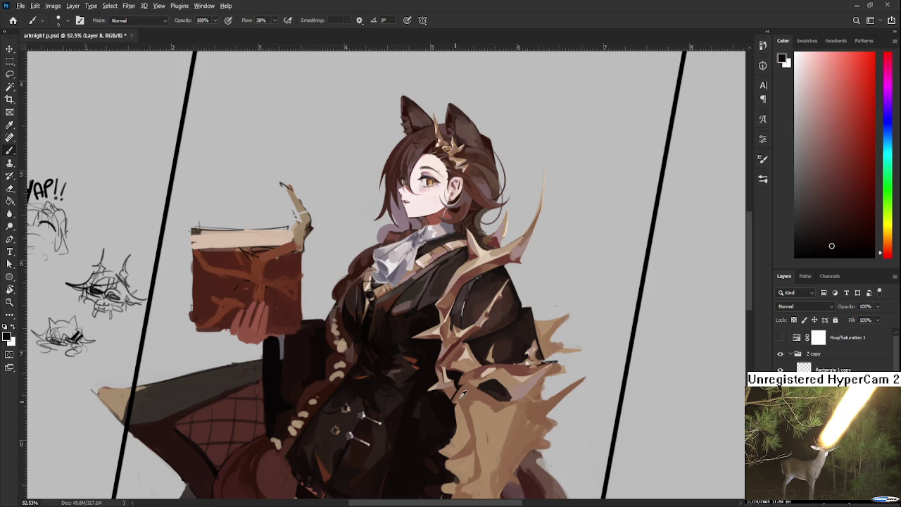
left_click(457, 401, "alt")
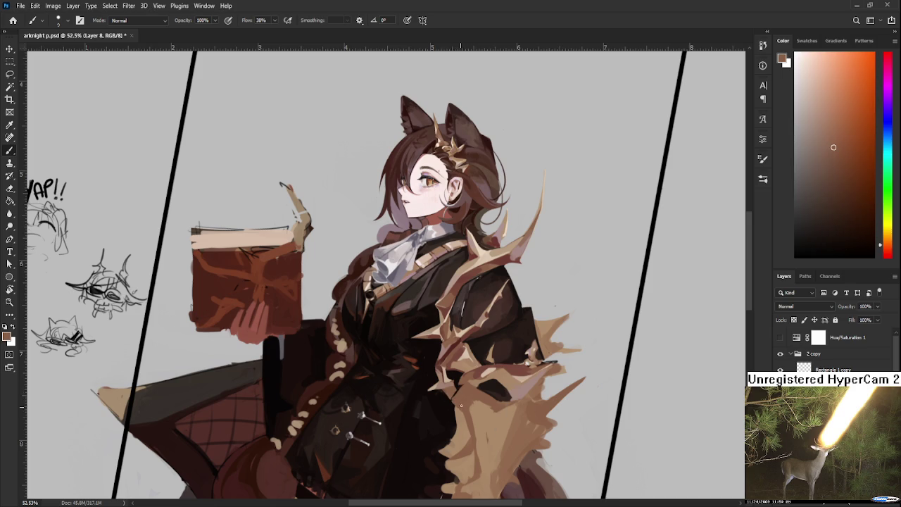
Step: Smooth the lower fur wrap near the coat hem with light tan and near-black strokes
mouse_move(476, 402)
left_mouse_down()
mouse_move(463, 362)
mouse_move(470, 372)
left_mouse_up()
left_click(483, 360, "alt")
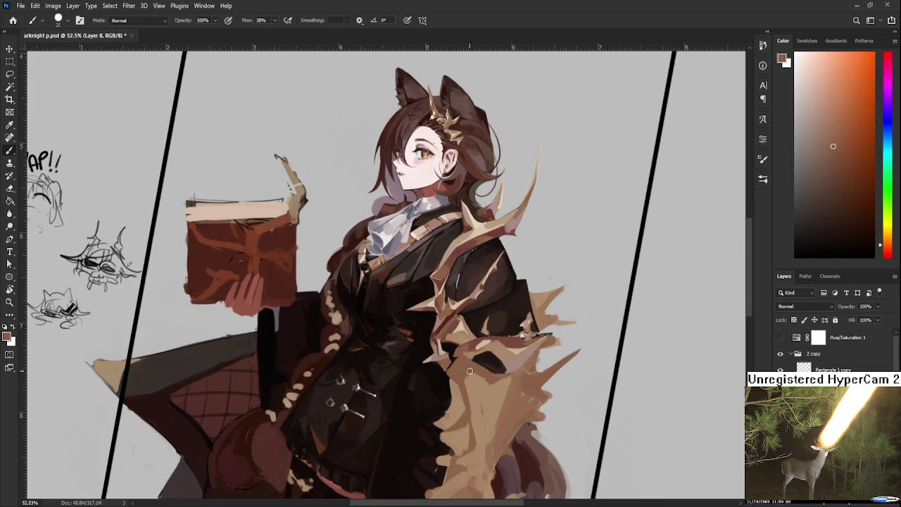
left_click(493, 396, "alt")
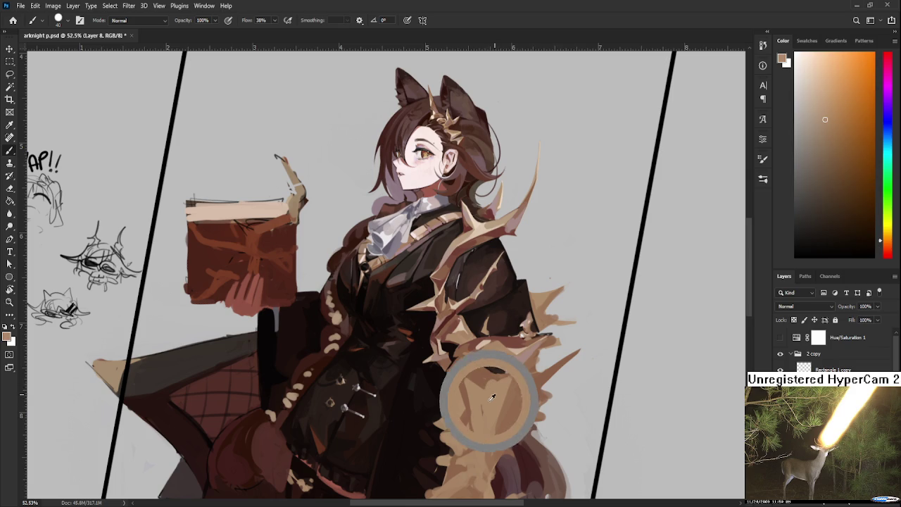
left_click(495, 398, "alt")
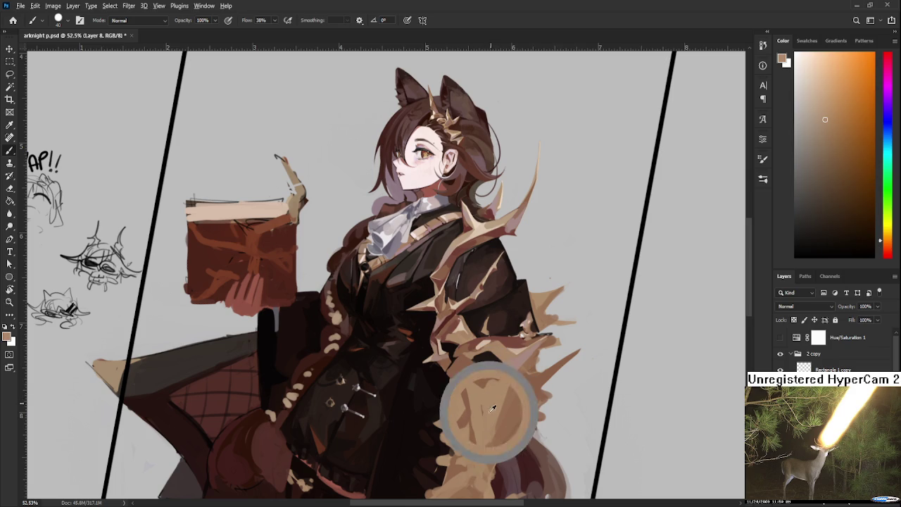
left_click(486, 404, "alt")
left_click(462, 405, "alt")
left_click(444, 409, "alt")
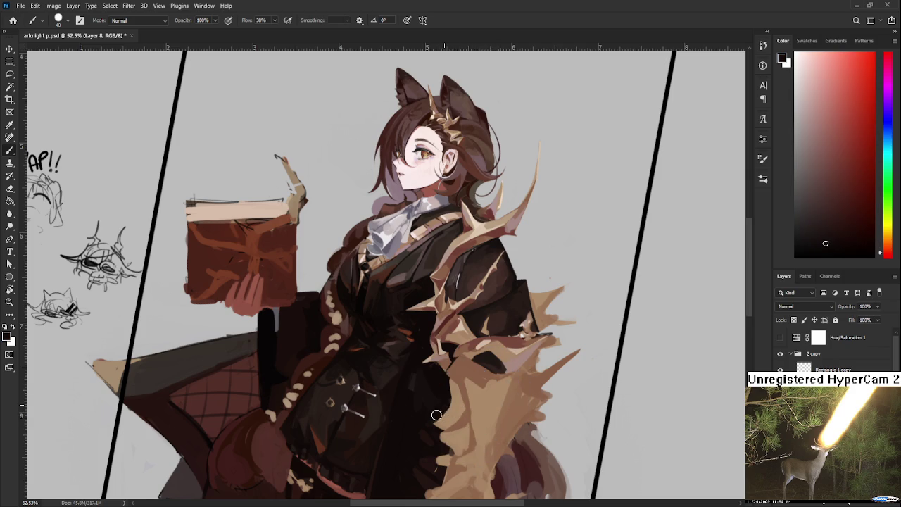
left_click(454, 402, "alt")
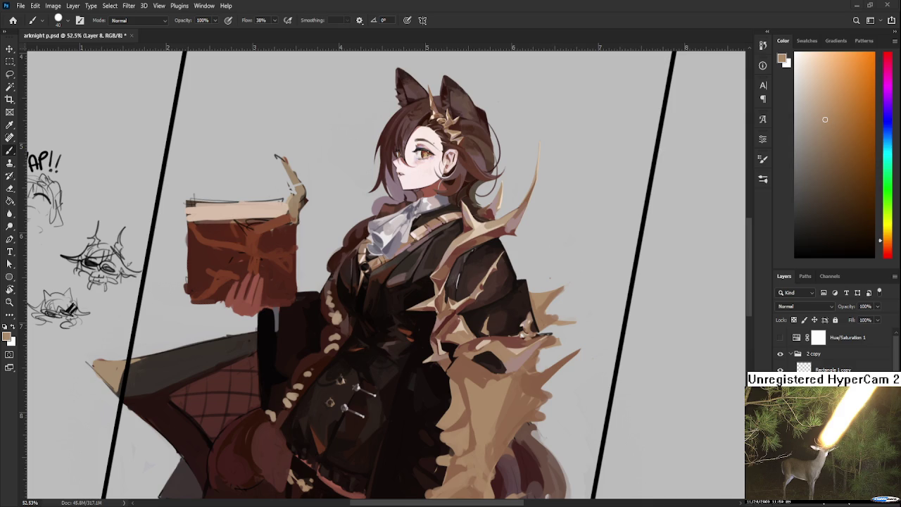
Step: Sample a darker reddish brown from the fur wrap as the brush colour
left_click(450, 357, "alt")
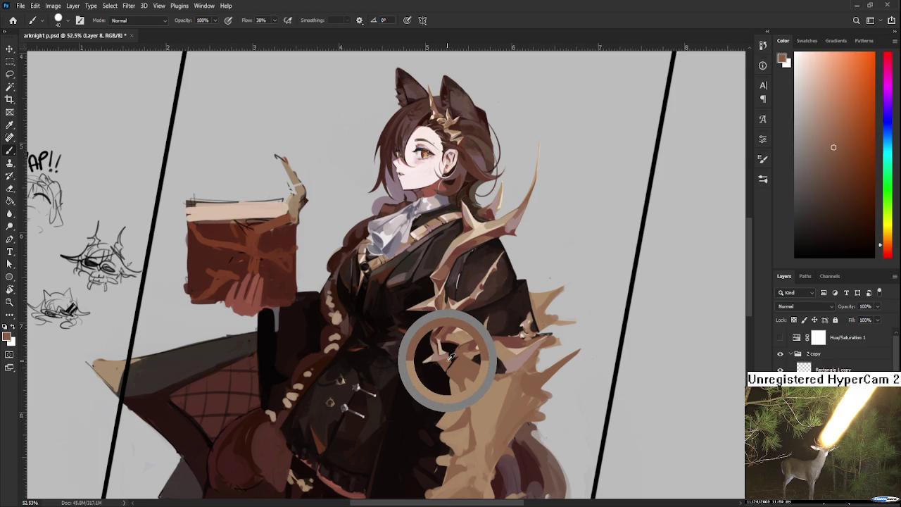
Step: Sample fur browns and the coat's near-black where the tan fur wrap meets the sleeve
left_click_drag(450, 358, 442, 338)
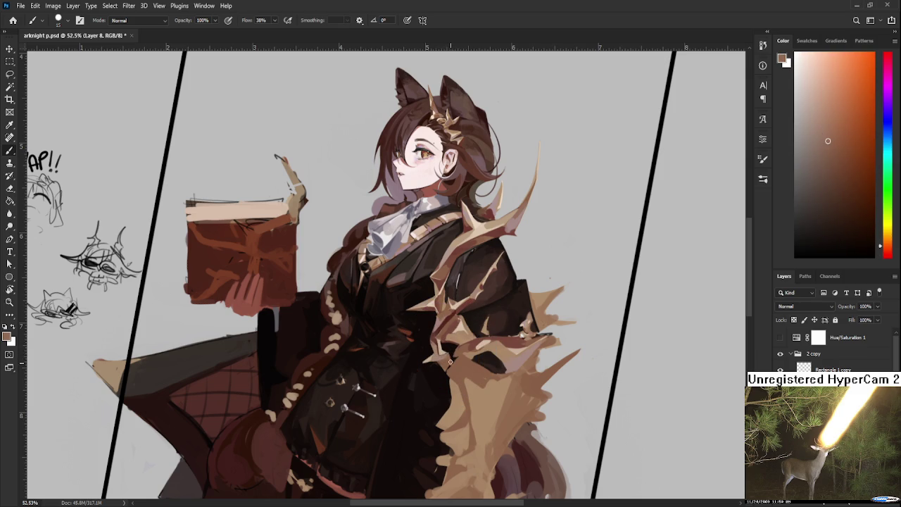
left_click(445, 357, "alt")
left_click(453, 357, "alt")
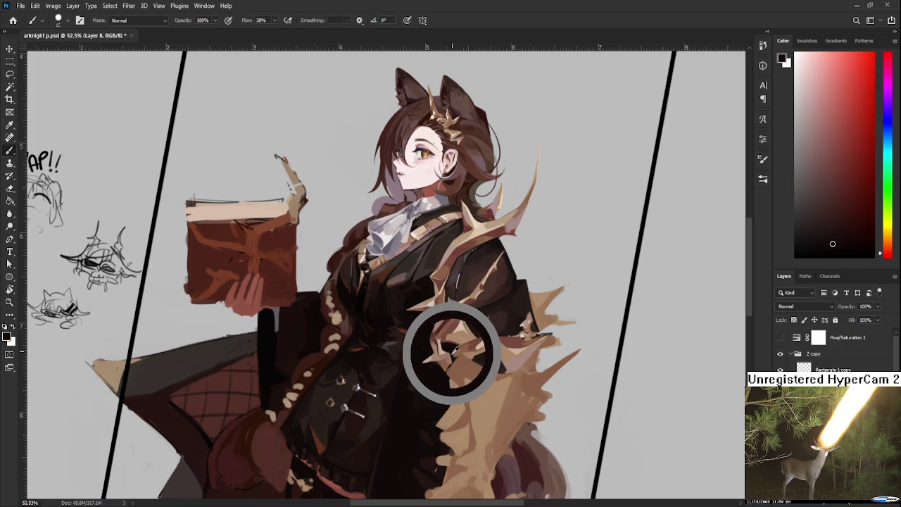
left_click_drag(453, 349, 450, 349)
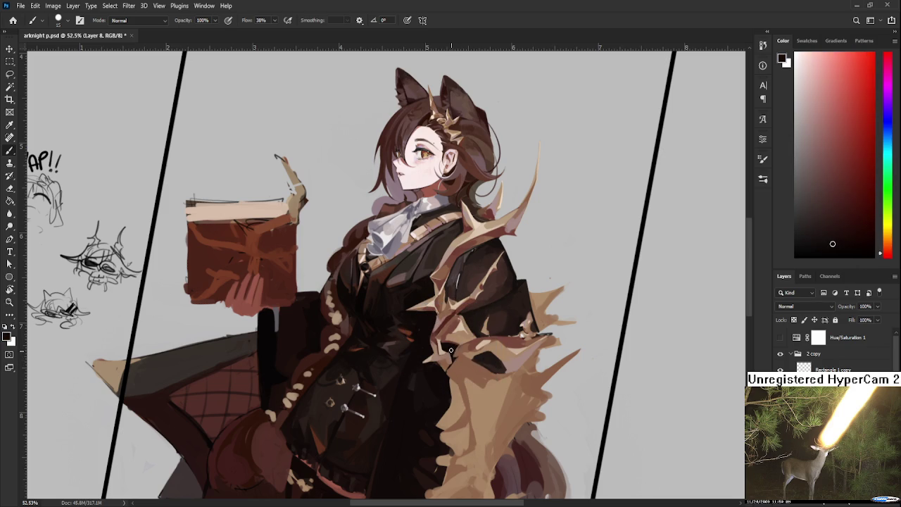
left_click(451, 352, "alt")
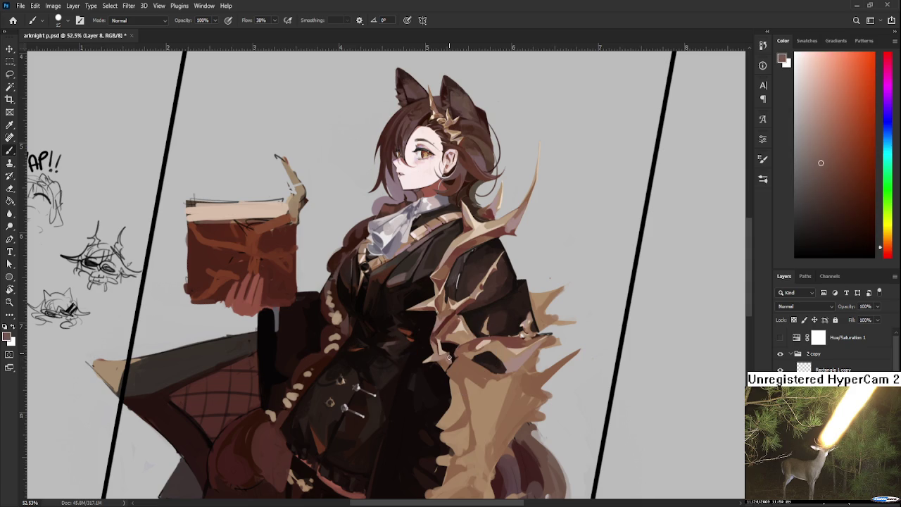
left_click(451, 357, "alt")
left_click(450, 358, "alt")
left_click(451, 357, "alt")
Step: Touch up that junction, alternating sampled near-black coat and dark reddish-brown shadow tones
left_click(453, 355, "alt")
left_click(457, 349, "alt")
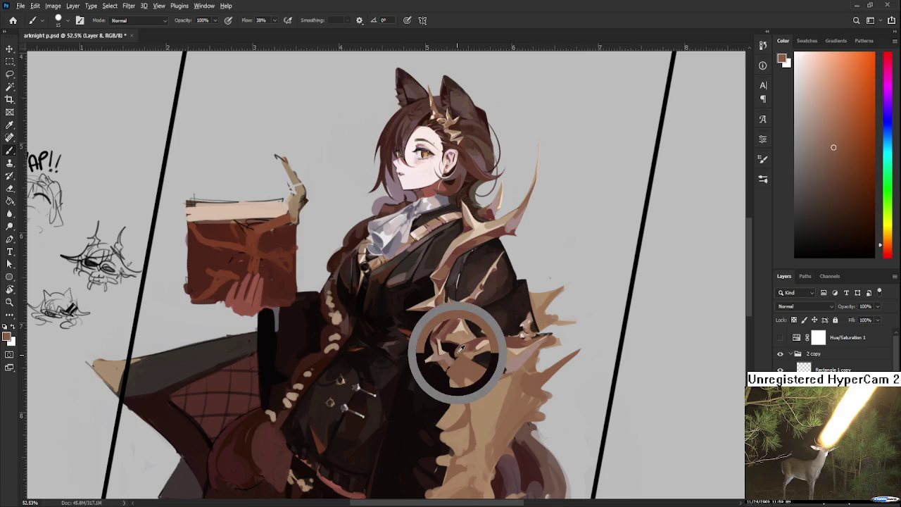
left_click(458, 347, "alt")
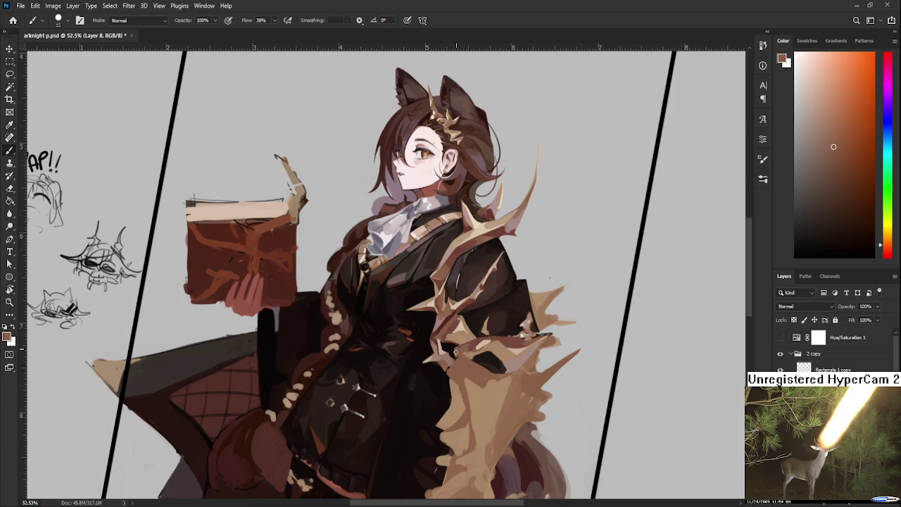
left_click(454, 345, "alt")
left_click(457, 352, "alt")
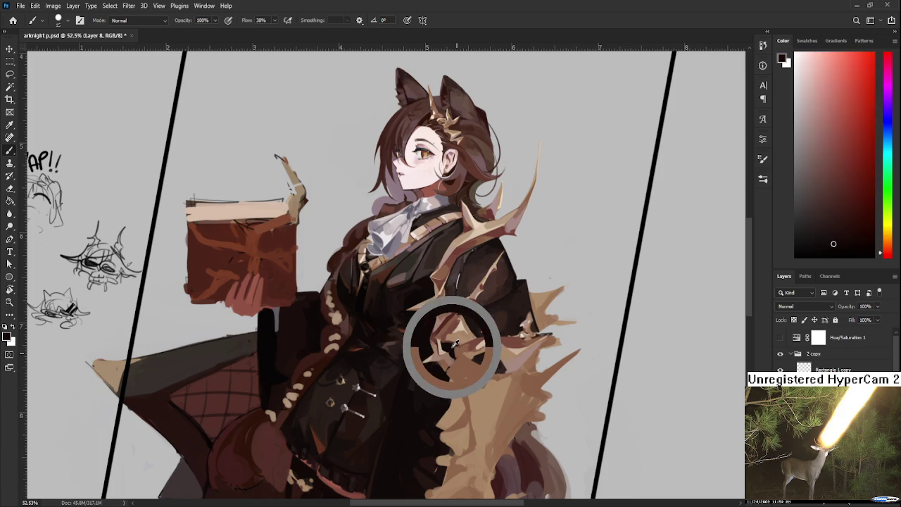
left_click(459, 351, "alt")
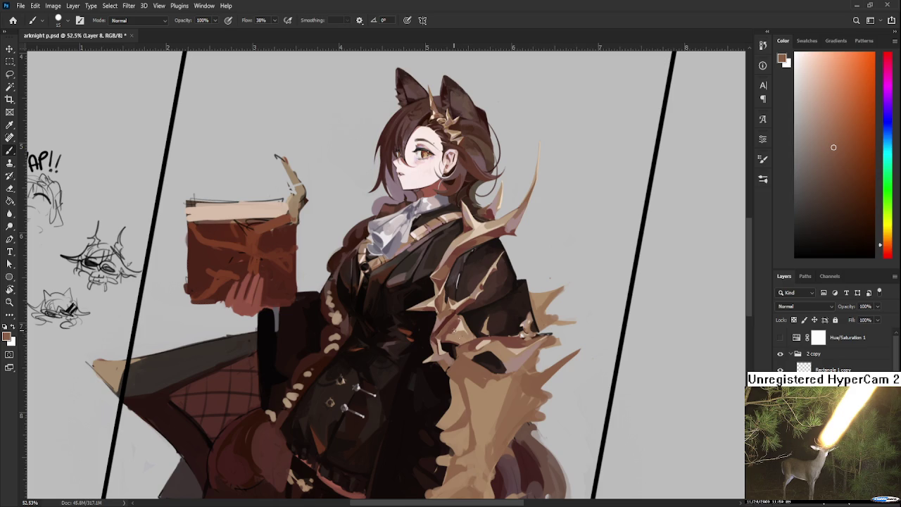
left_click(458, 345, "alt")
left_click(454, 352, "alt")
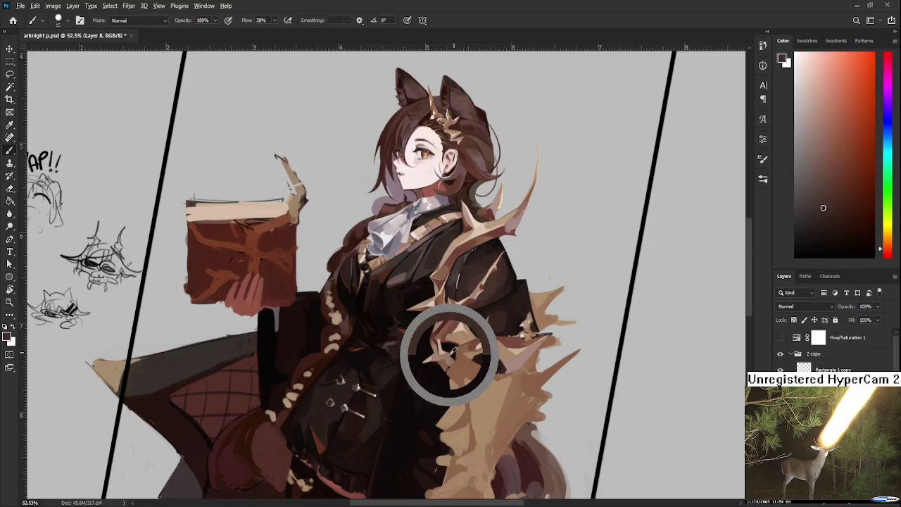
left_click(448, 350, "alt")
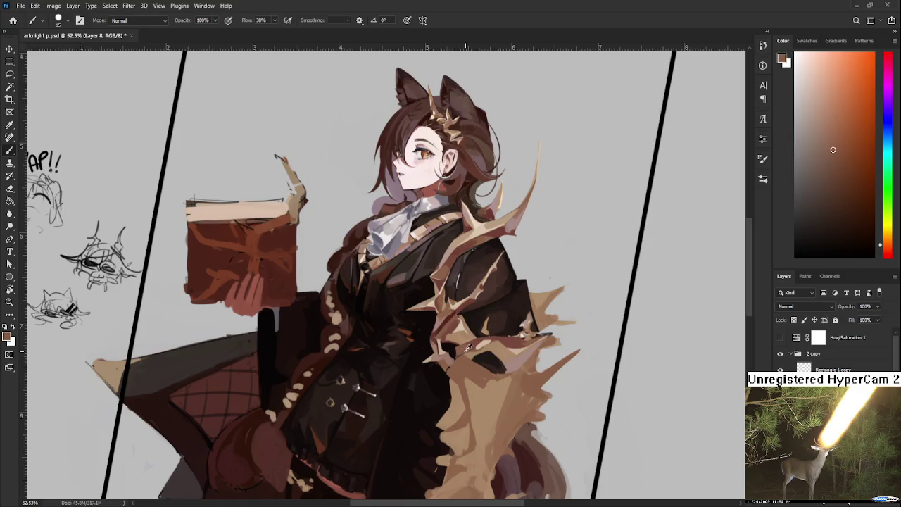
left_click(454, 352, "alt")
left_click(455, 353, "alt")
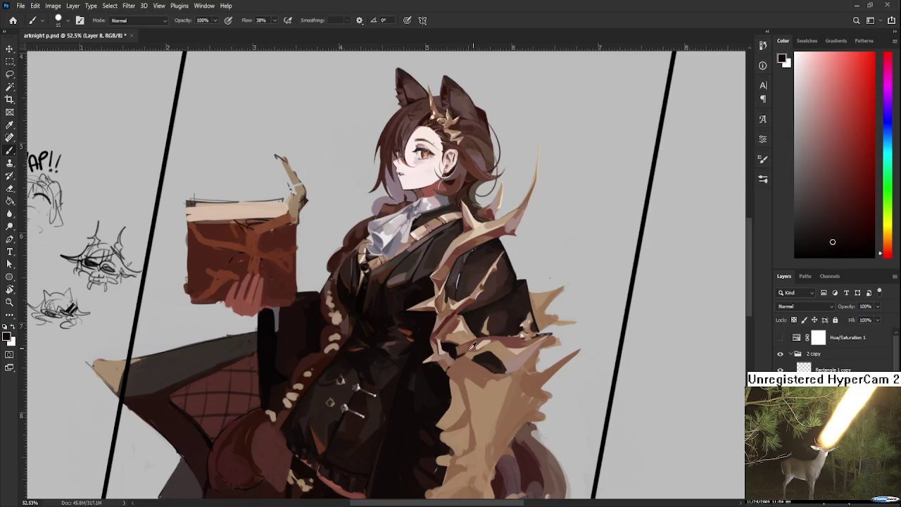
Step: Work rightward along the fur's mid-section with sampled reddish-brown, light tan and near-black
left_click(468, 352, "alt")
left_click(464, 354, "alt")
left_click(475, 347, "alt")
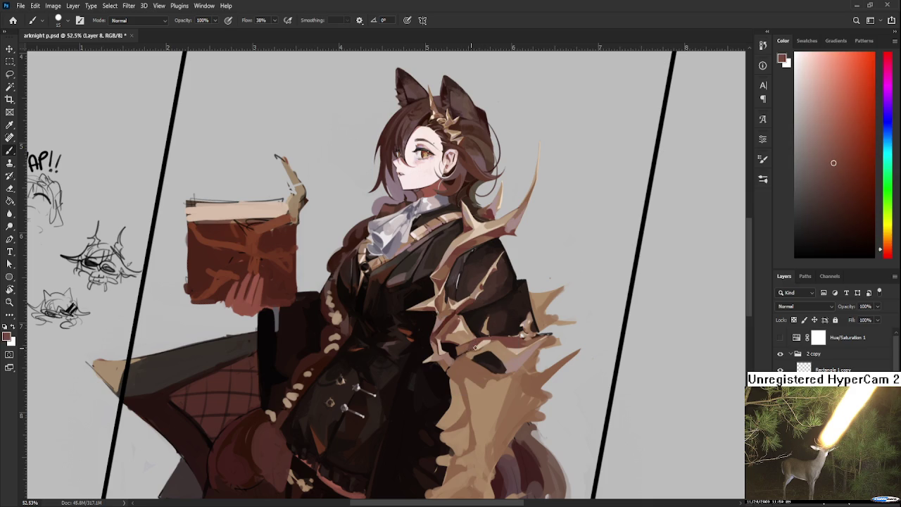
left_click(479, 345, "alt")
left_click(485, 342, "alt")
left_click(480, 344, "alt")
left_click(472, 343, "alt")
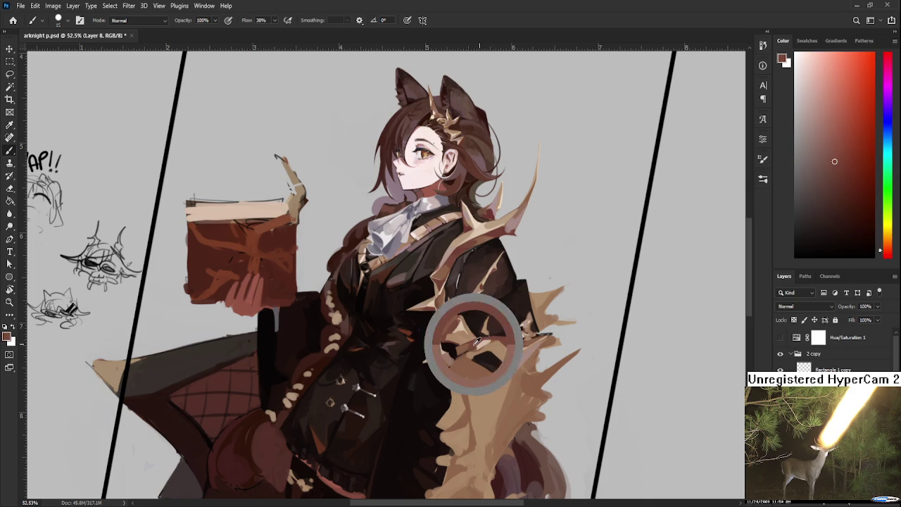
left_click(476, 343, "alt")
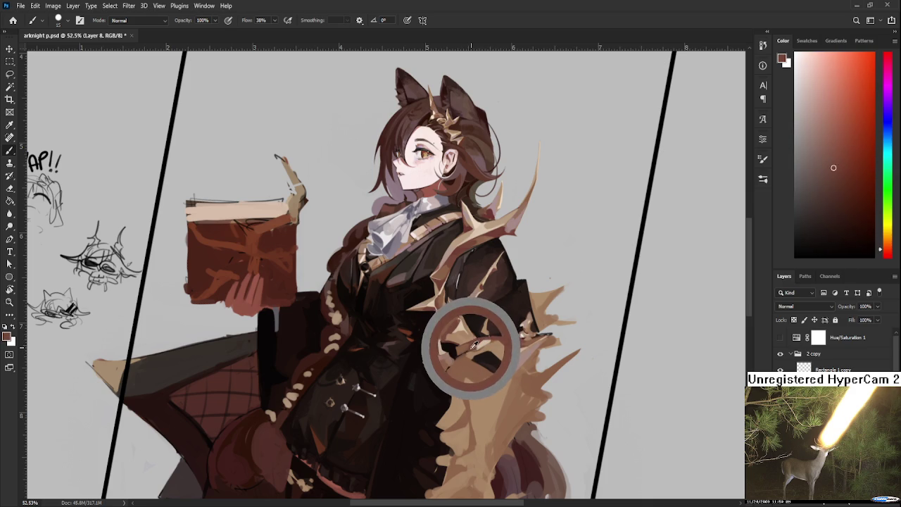
left_click(476, 344, "alt")
left_click(475, 340, "alt")
left_click(446, 345, "alt")
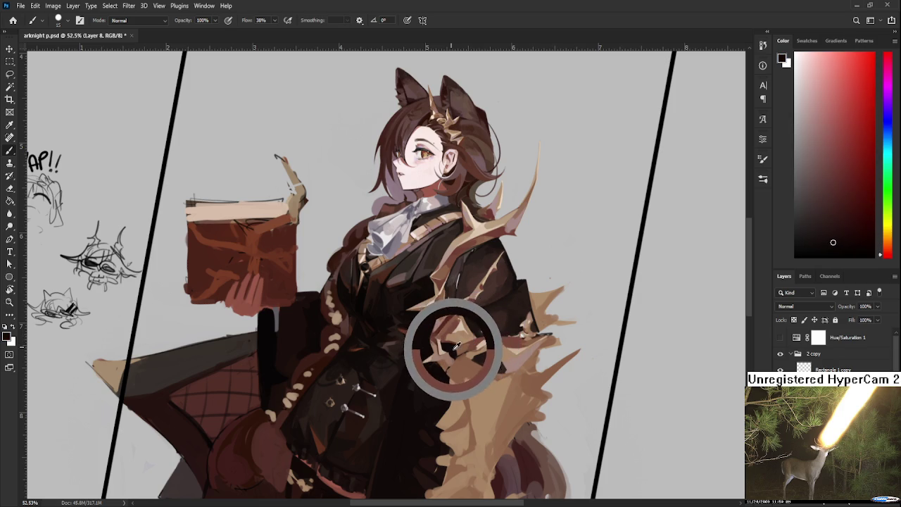
left_click(455, 345, "alt")
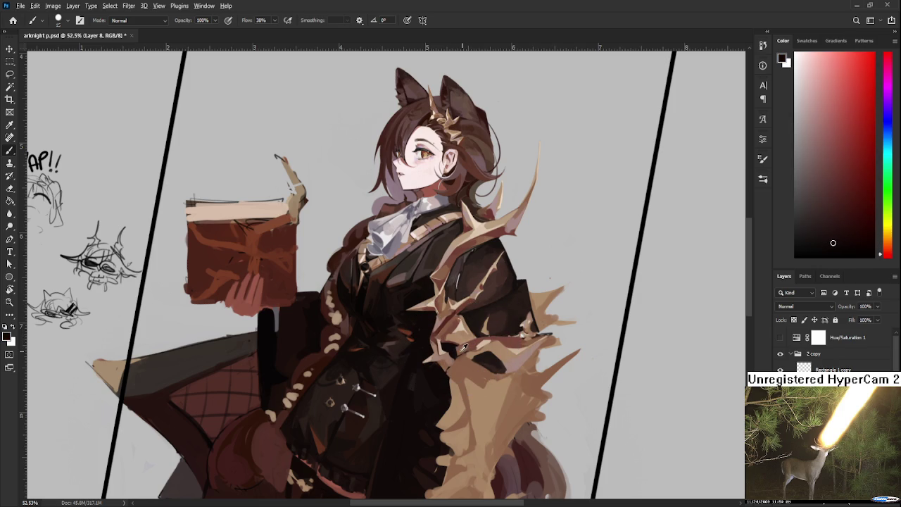
Step: Paint a small dark stroke into the tan fur, then resample tan and orange-brown tones
left_click_drag(479, 348, 484, 341)
left_click(475, 348, "alt")
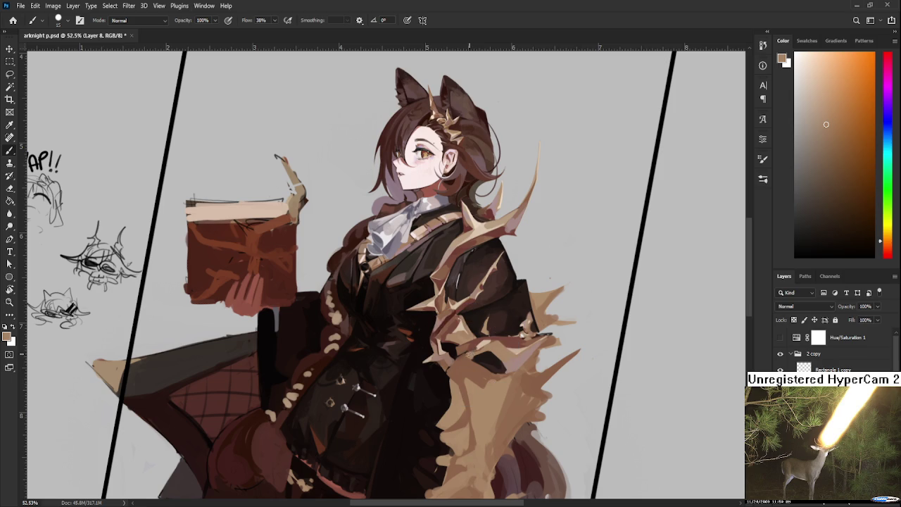
left_click(479, 343, "alt")
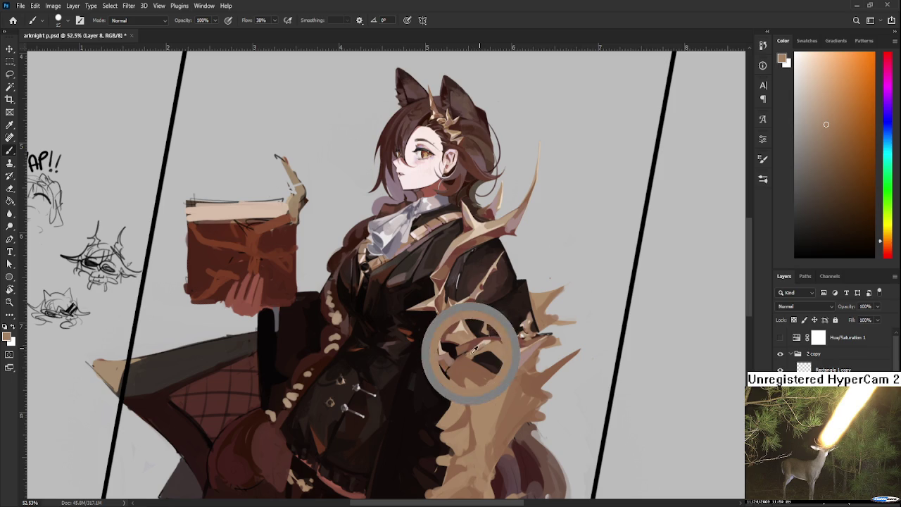
left_click(461, 354, "alt")
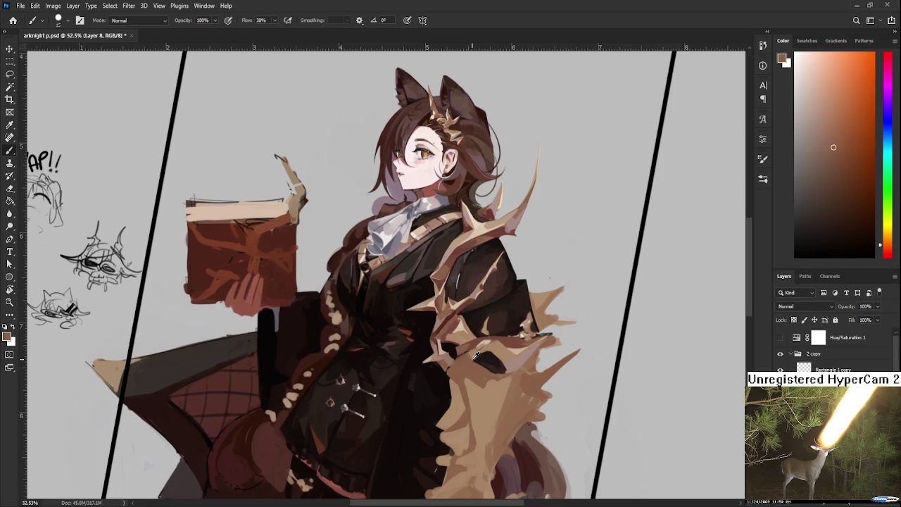
left_click(469, 355, "alt")
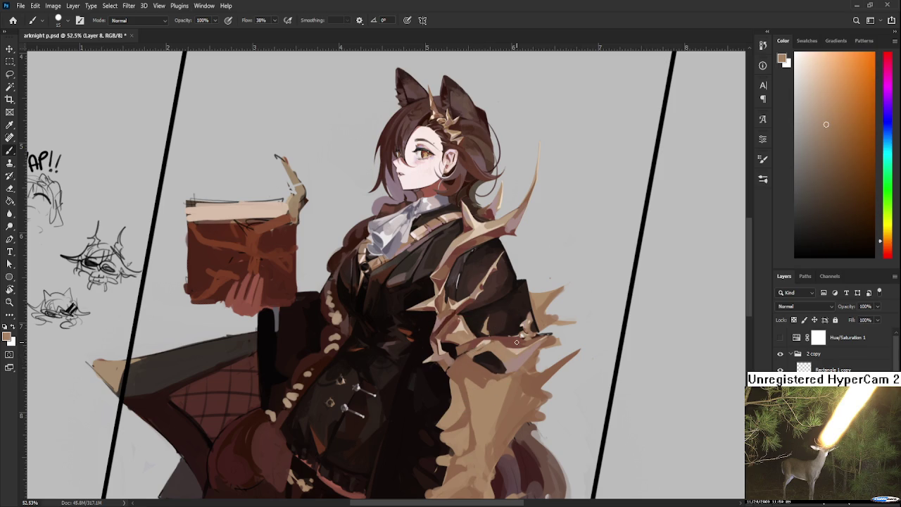
scroll(516, 342, "down", 5)
scroll(513, 340, "up", 3)
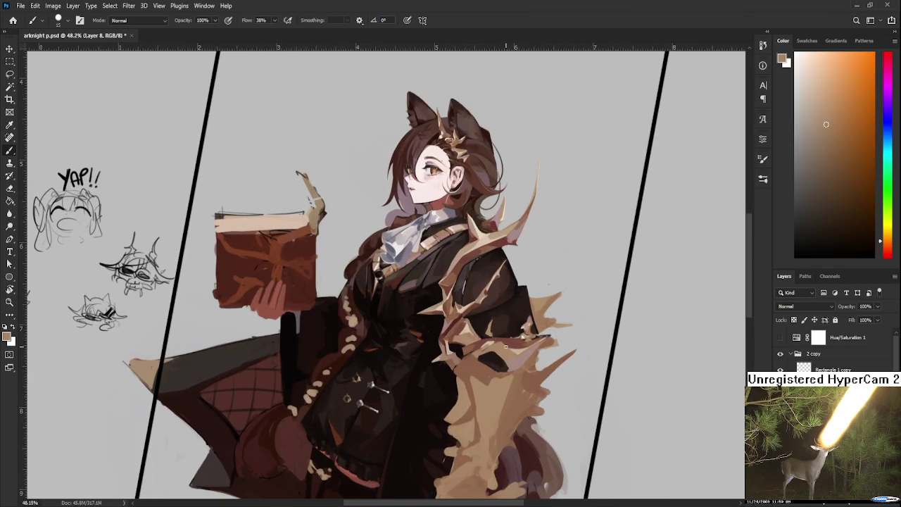
Step: Sample and fine-tune the dark brown coat colour beside the fur edge
left_click(512, 326, "alt")
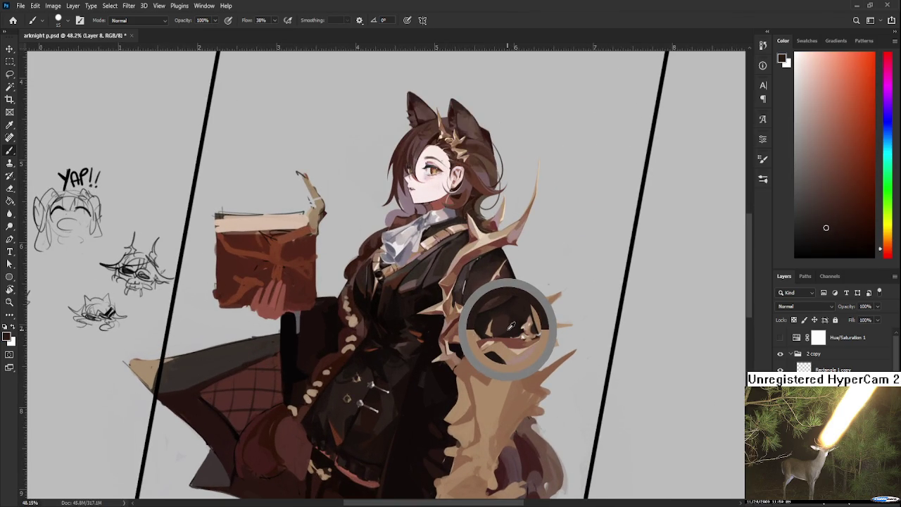
left_click_drag(512, 326, 514, 328)
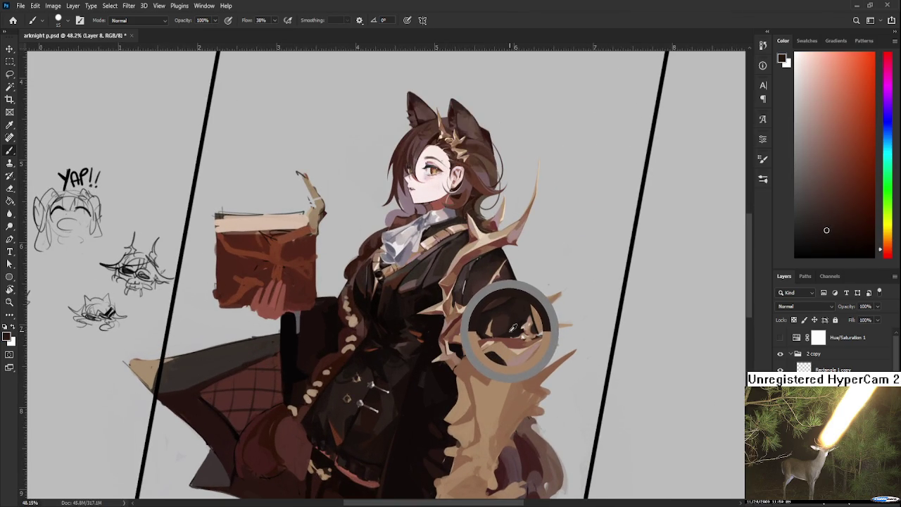
left_click(514, 327, "alt")
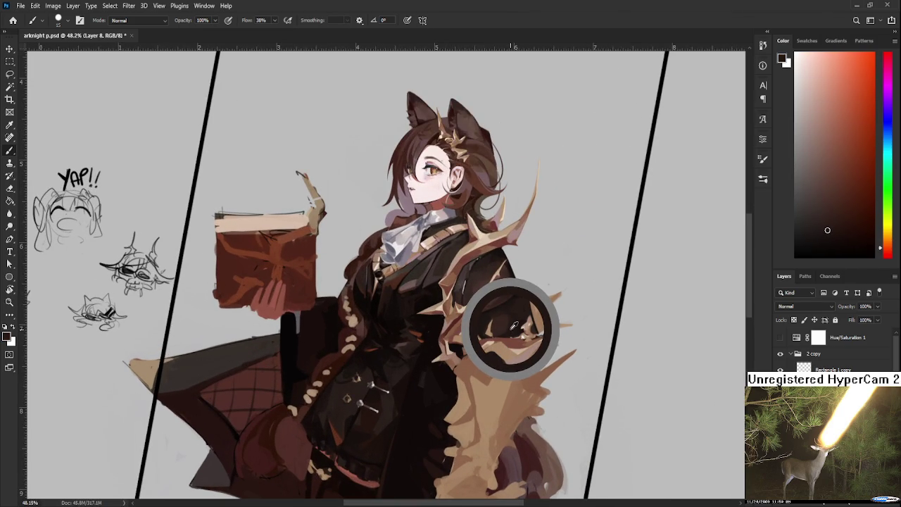
left_click_drag(514, 325, 516, 323)
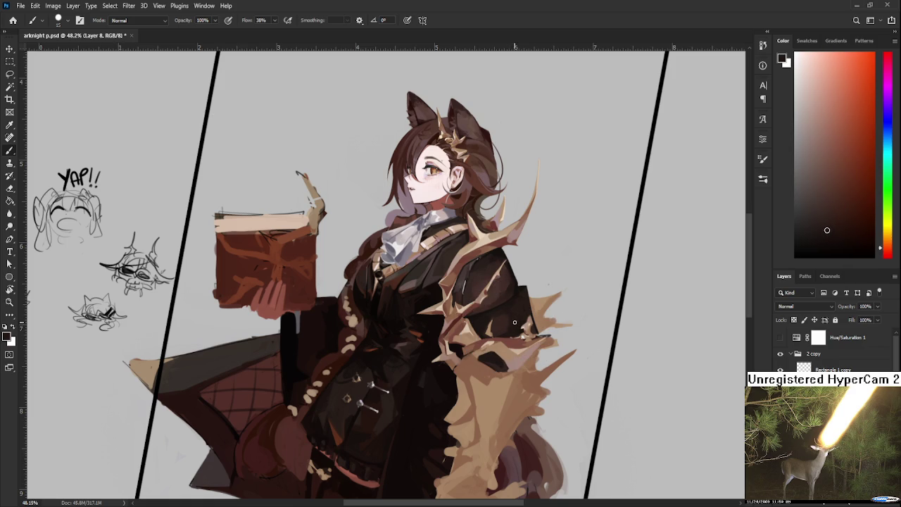
left_click(474, 349, "alt")
mouse_move(467, 362)
left_mouse_down()
mouse_move(462, 383)
mouse_move(472, 371)
left_mouse_up()
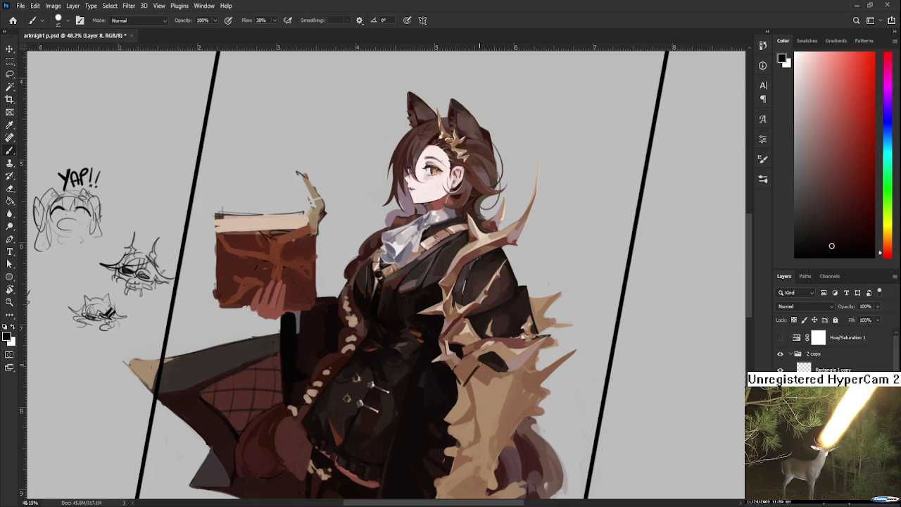
Step: Reshape the fur spikes by the coat's right side with tan, brown and near-black touches
left_click(474, 370, "alt")
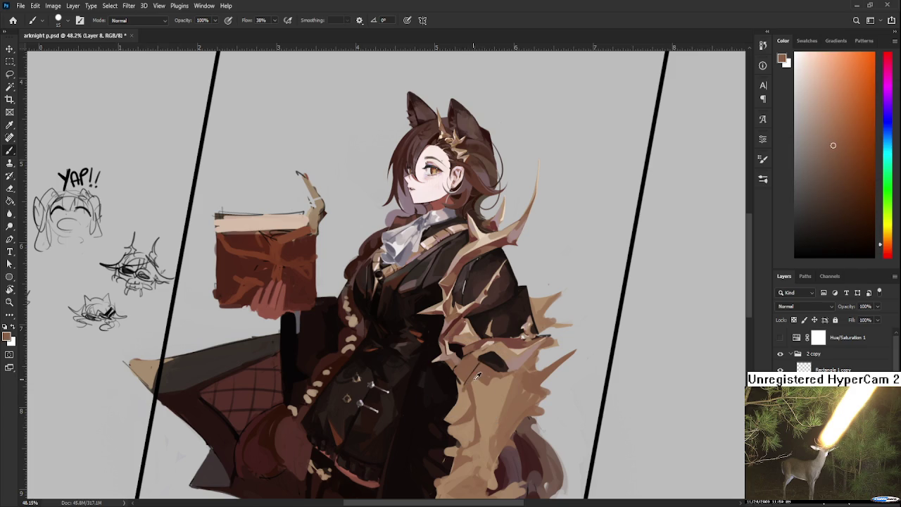
left_click(466, 390, "alt")
left_click(489, 374, "alt")
left_click(495, 357, "alt")
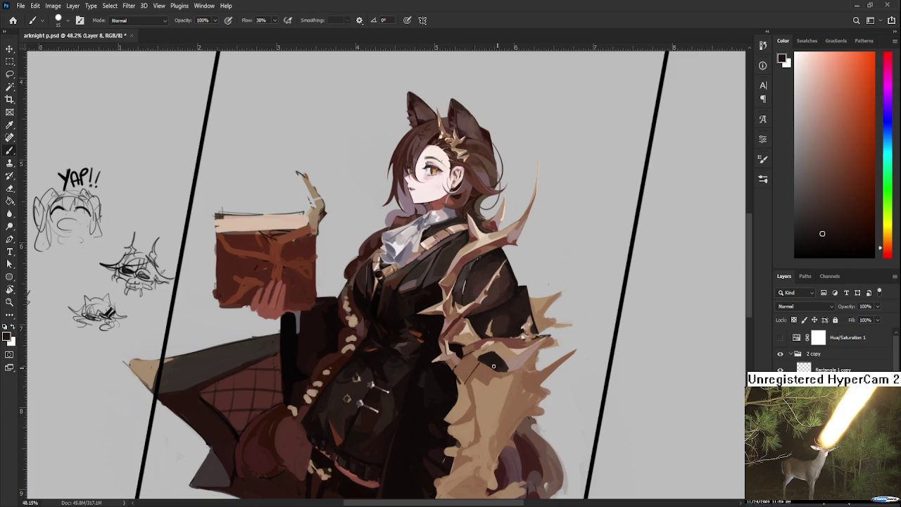
left_click(502, 345, "alt")
left_click(505, 344, "alt")
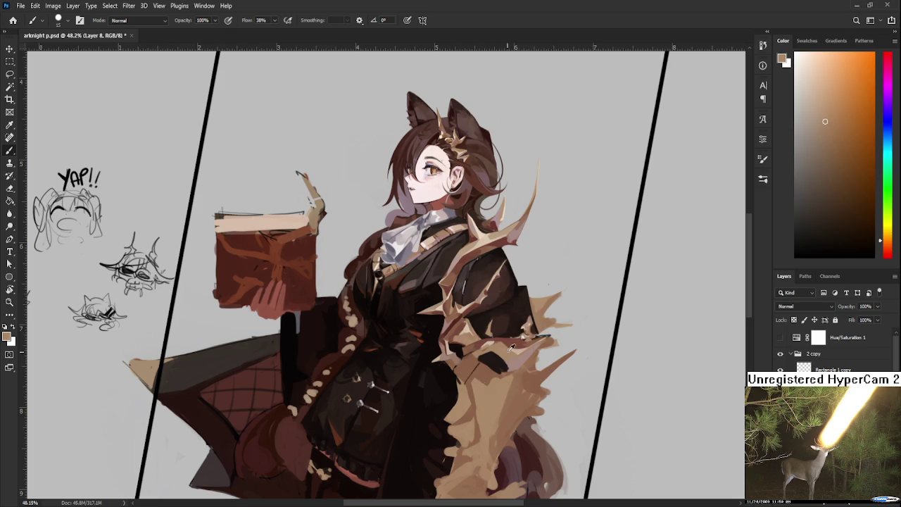
left_click(493, 345, "alt")
left_click(507, 342, "alt")
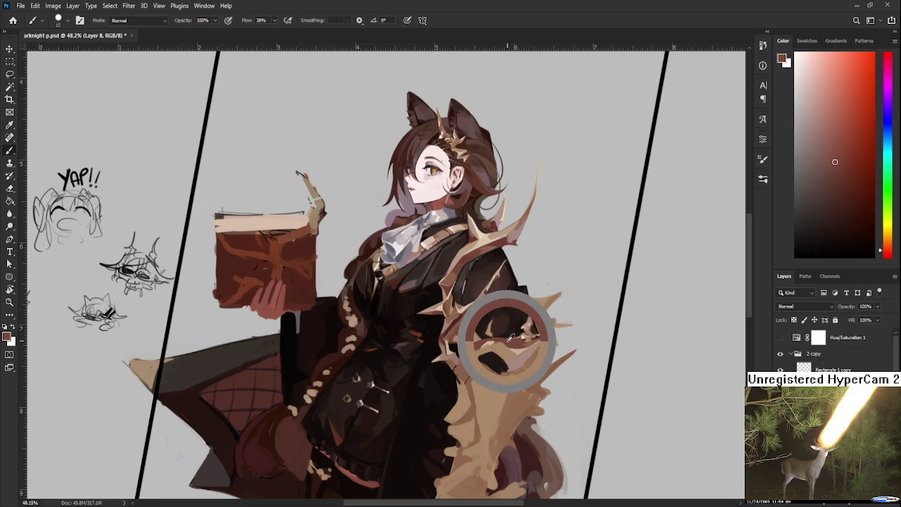
left_click(500, 339, "alt")
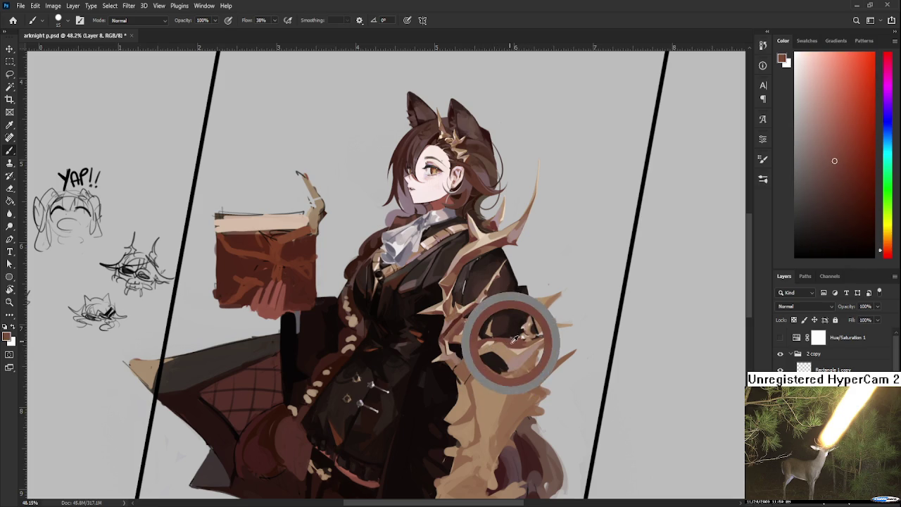
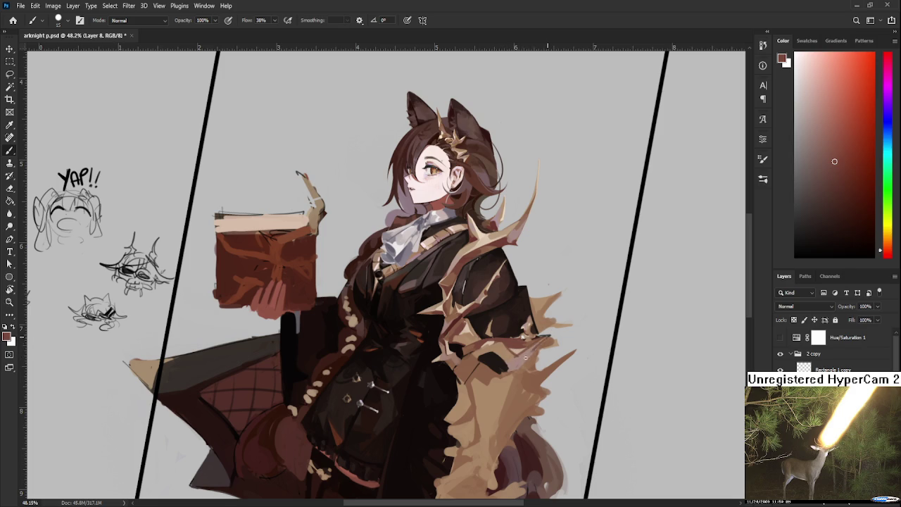
Step: Sample pinkish-brown, orange-brown and near-black colours from the painting to compare them
left_click(524, 354, "alt")
left_click_drag(527, 354, 493, 349, "alt")
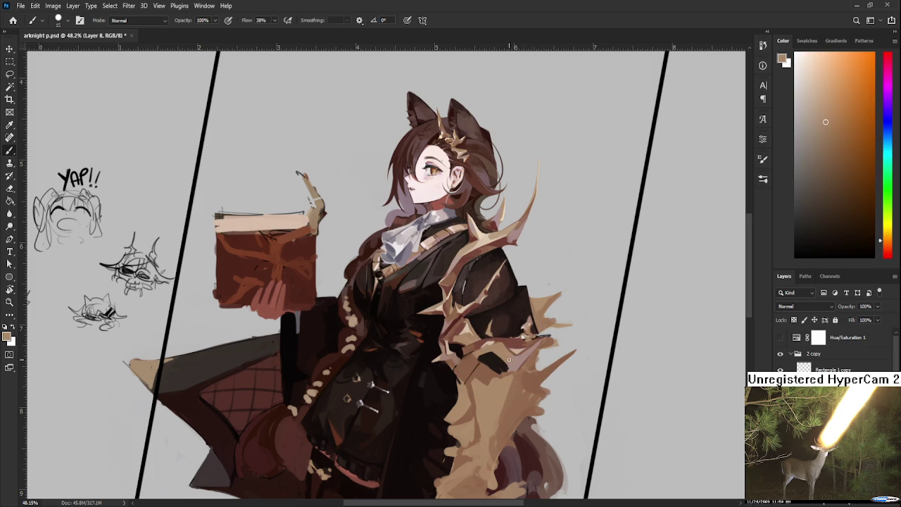
left_click(494, 358, "alt")
left_click(507, 369, "alt")
left_click(496, 372, "alt")
left_click(511, 367, "alt")
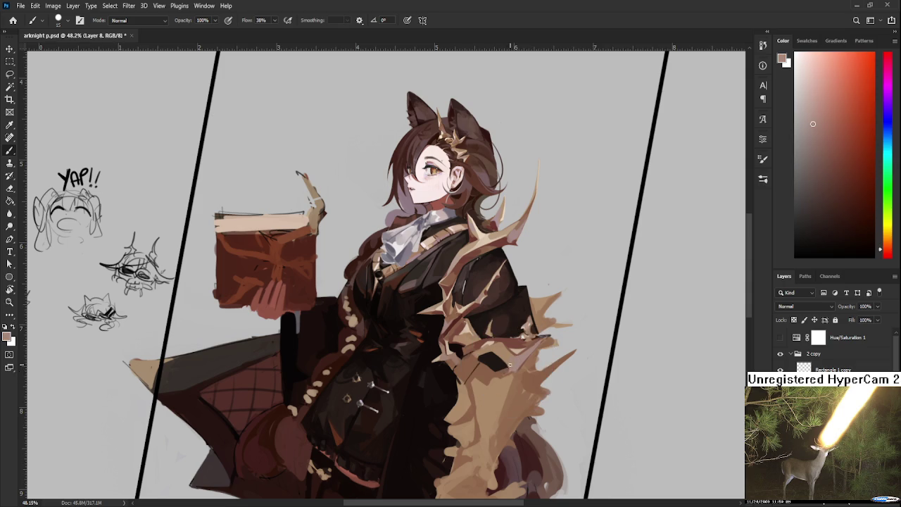
left_click(512, 365, "alt")
left_click(500, 375, "alt")
Step: Settle on the light tan of the fur cloak by resampling it several times
left_click(518, 365, "alt")
left_click(502, 380, "alt")
left_click(501, 374, "alt")
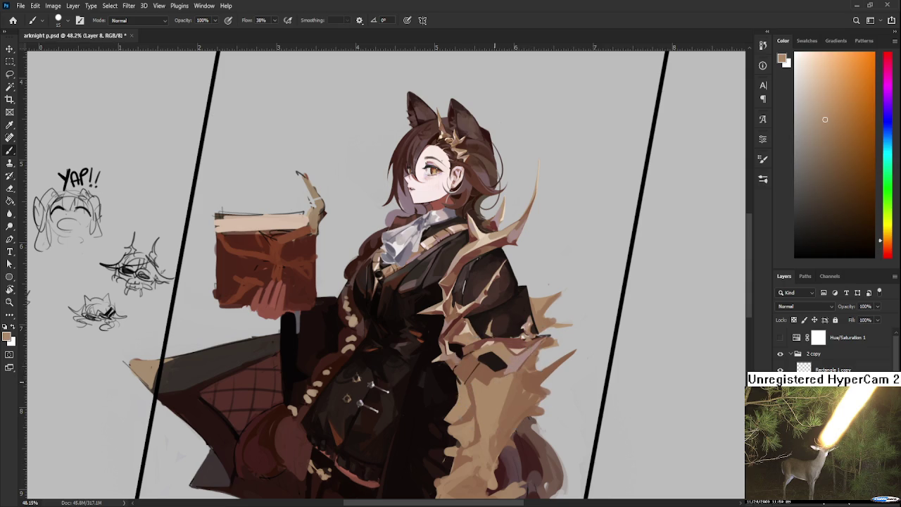
left_click(489, 380, "alt")
left_click(489, 384, "alt")
left_click(501, 379, "alt")
left_click(502, 375, "alt")
left_click(505, 376, "alt")
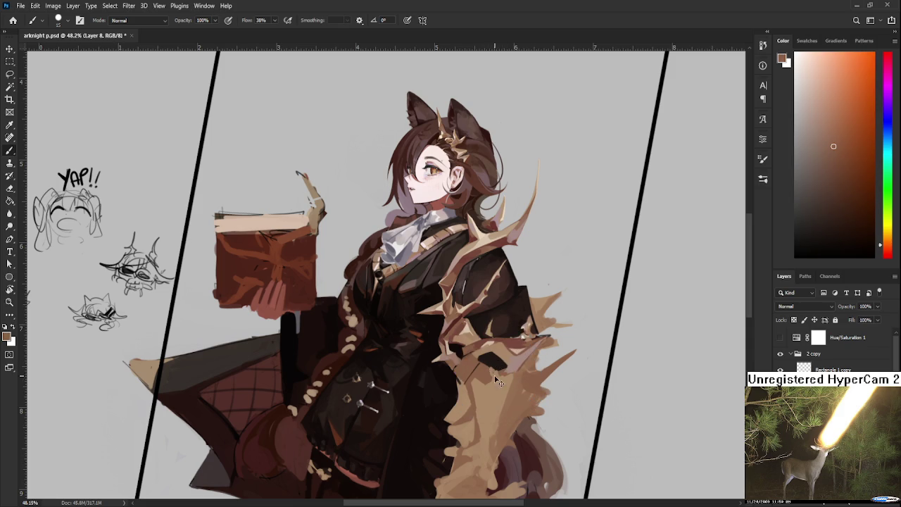
left_click(493, 375, "alt")
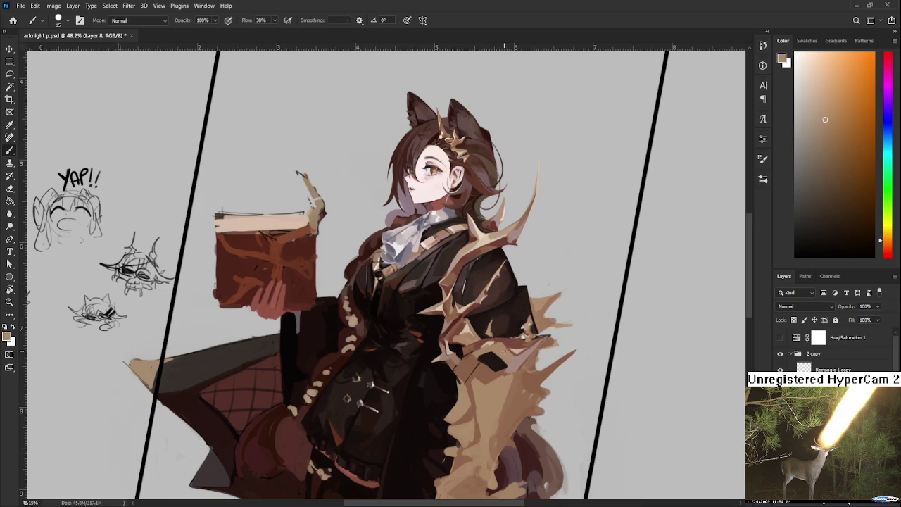
left_click(515, 346, "alt")
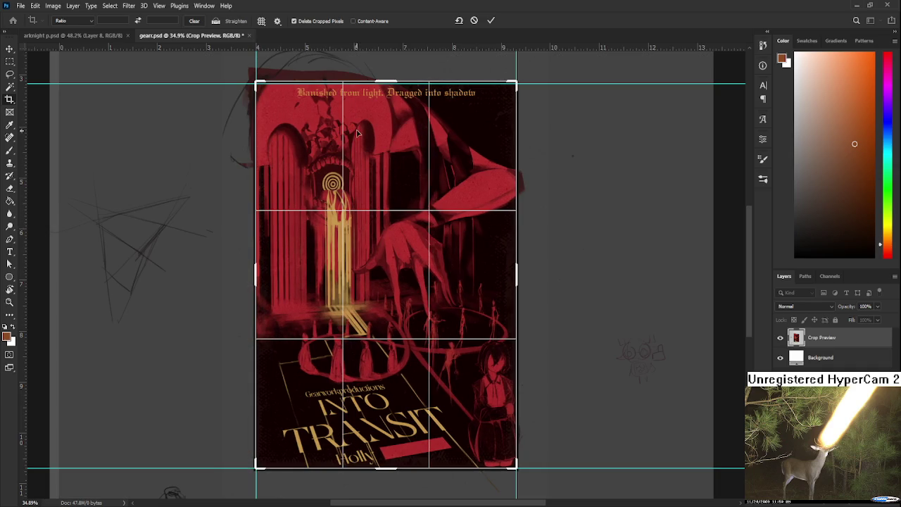
Step: Fit the crop's bottom edge to the INTO TRANSIT poster, apply it, and close gear.psd
mouse_move(359, 134)
left_mouse_down()
mouse_move(397, 95)
mouse_move(393, 85)
left_mouse_up()
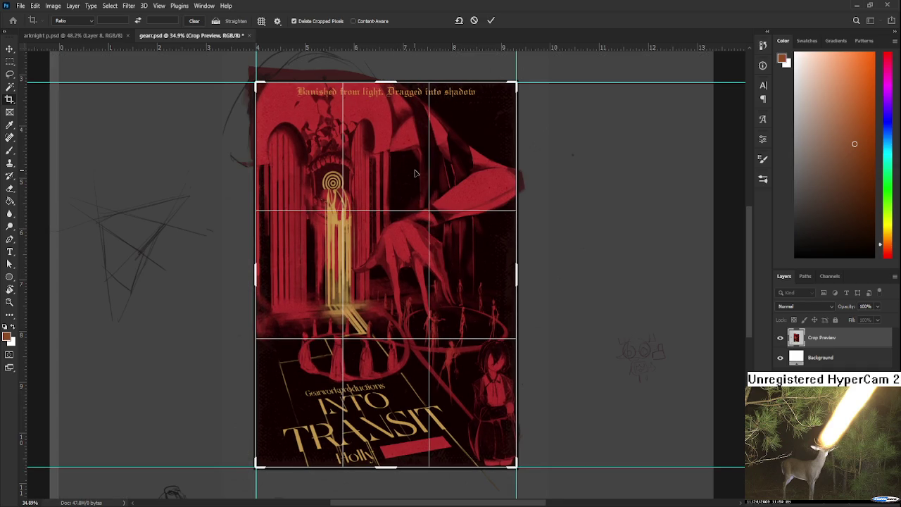
key("Return")
scroll(419, 197, "down", 2)
scroll(423, 237, "down", 2)
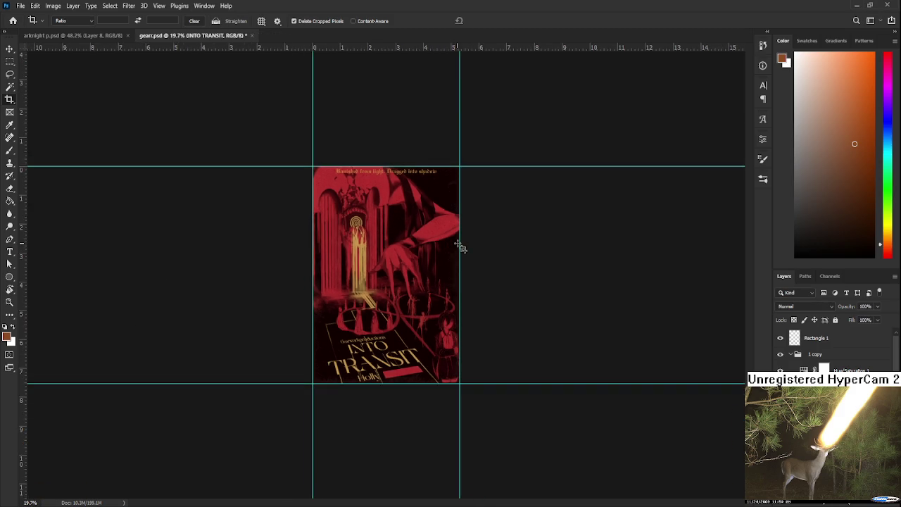
scroll(461, 246, "down", 3)
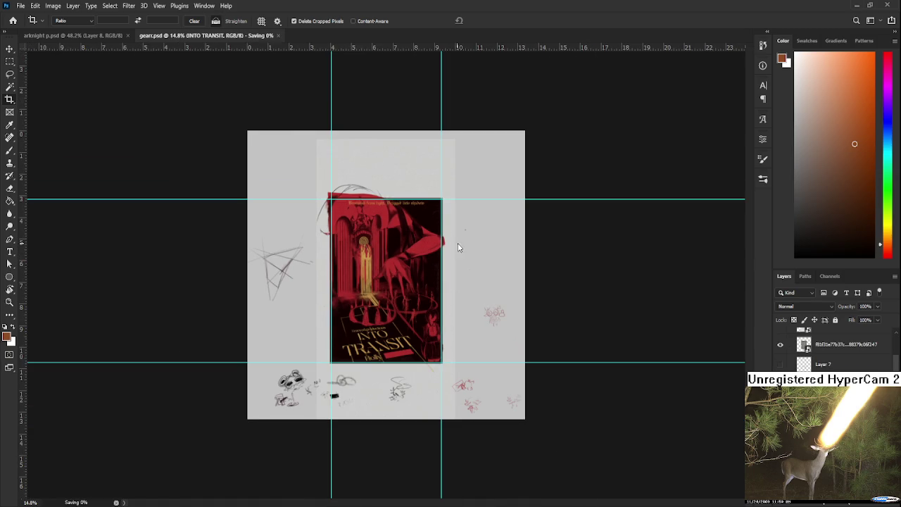
left_click(247, 36)
scroll(423, 141, "up", 2)
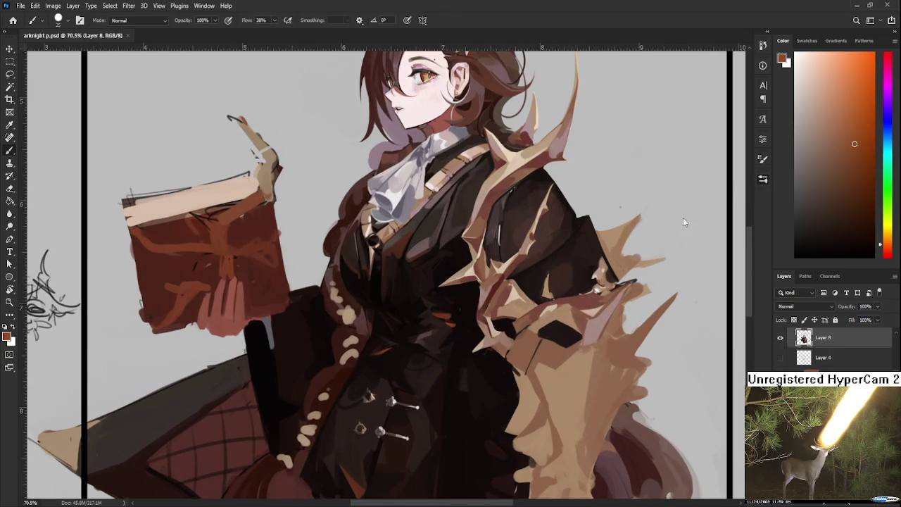
Step: Sample light tan, browns and the dark red-brown shadow colour from the cloak
scroll(546, 299, "down", 1)
scroll(546, 299, "down", 1)
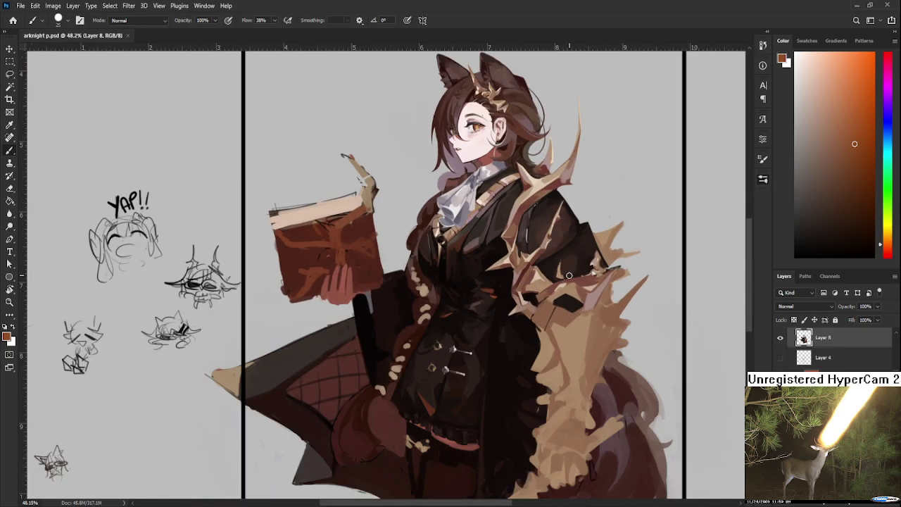
scroll(546, 299, "up", 2)
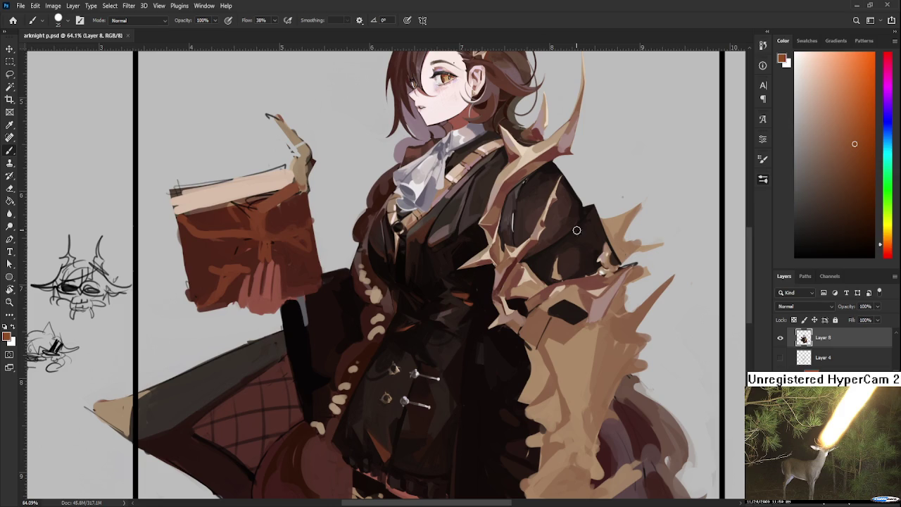
left_click_drag(626, 301, 563, 307)
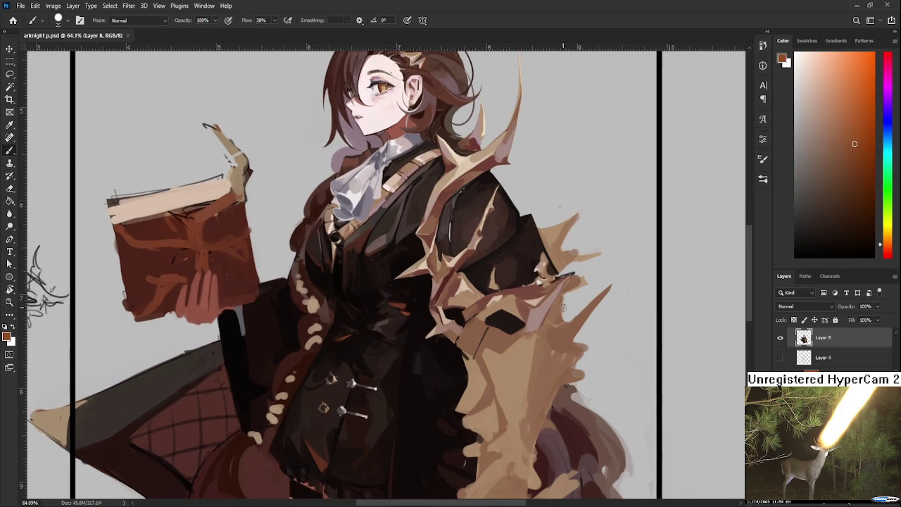
left_click(495, 311, "alt")
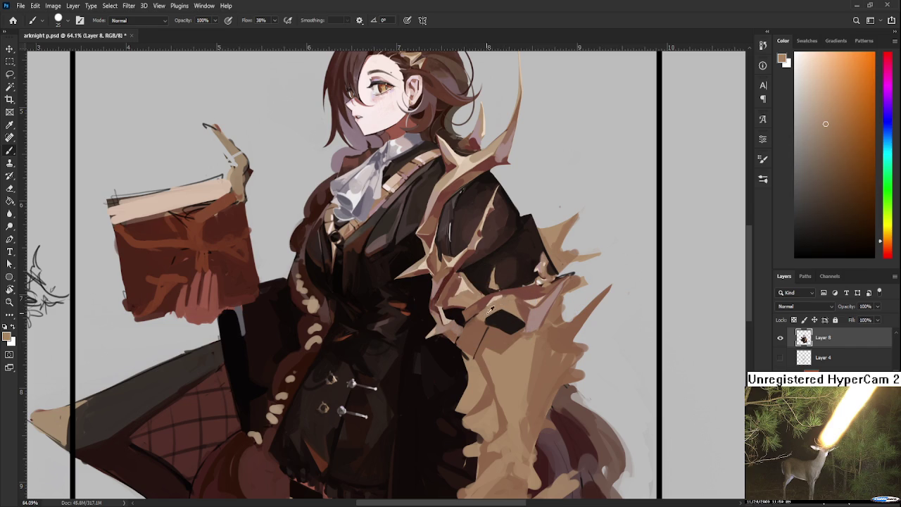
left_click(489, 310, "alt")
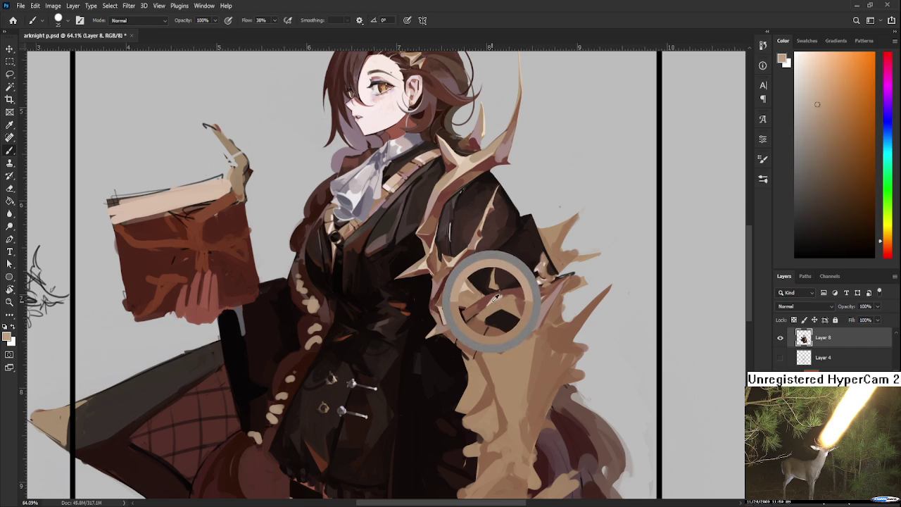
left_click(486, 303, "alt")
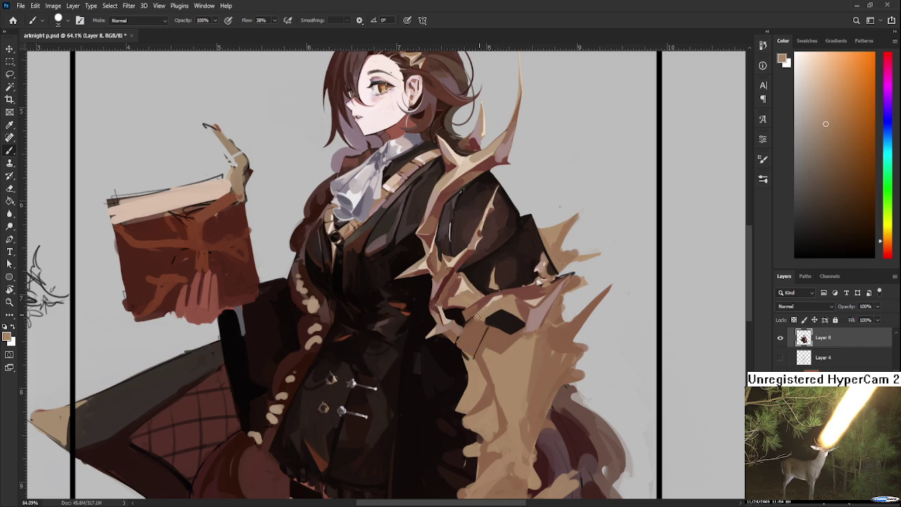
left_click(485, 303, "alt")
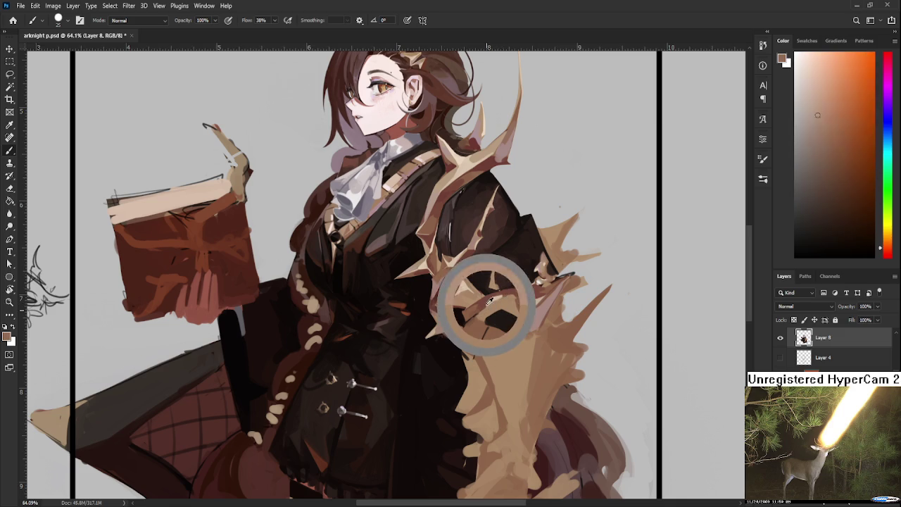
left_click(497, 295, "alt")
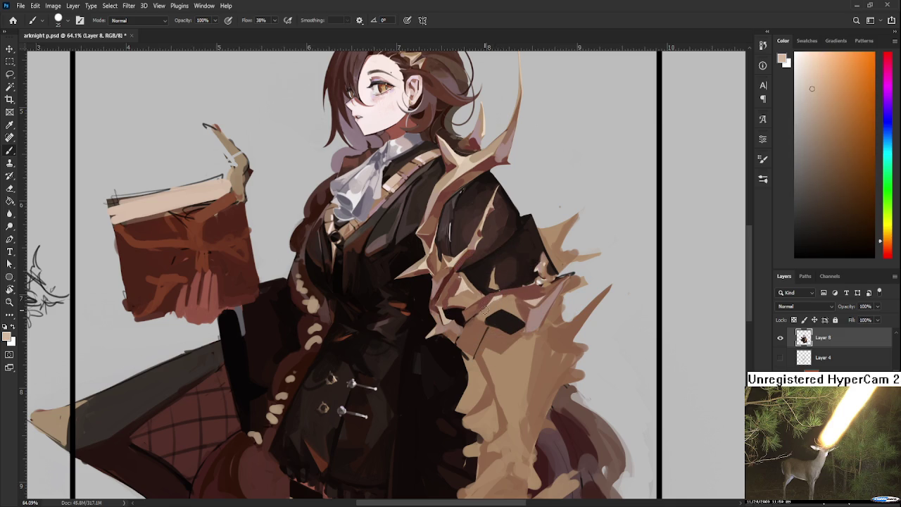
left_click(483, 322, "alt")
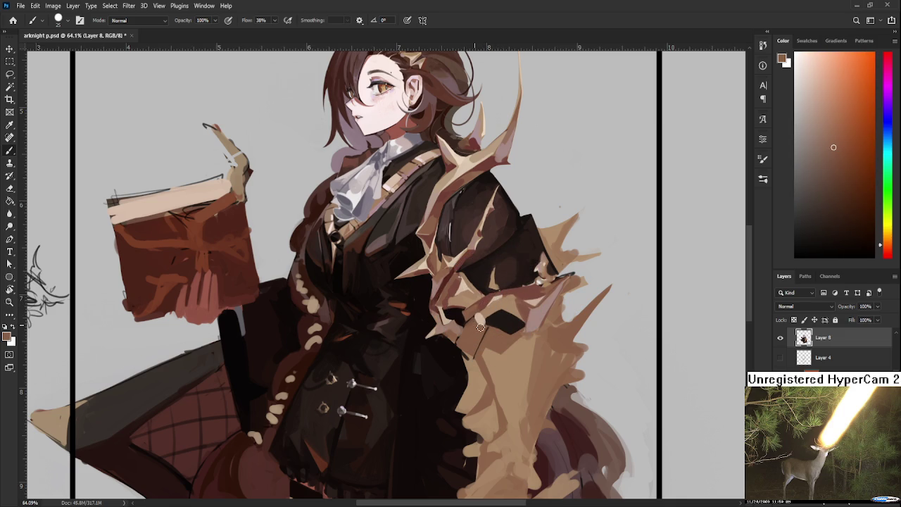
left_click(483, 315, "alt")
left_click_drag(525, 290, 445, 340)
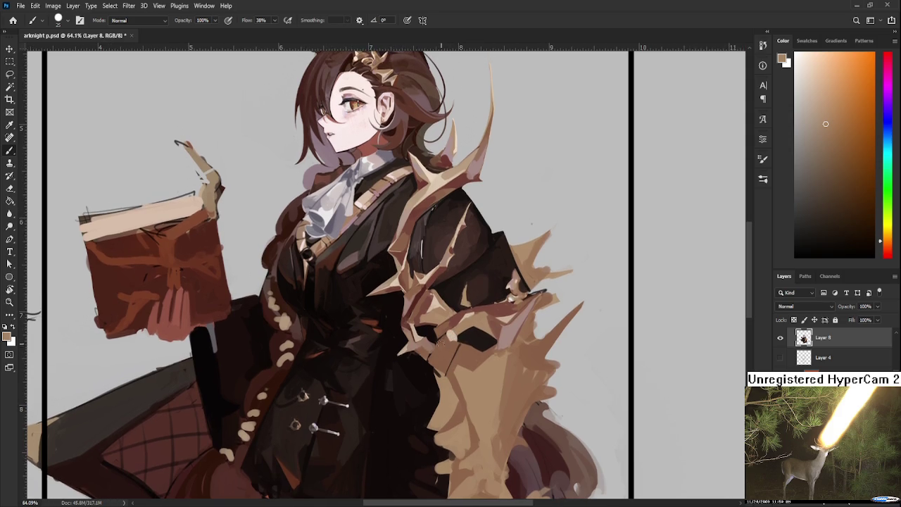
Step: Pick a lighter tan and paint a small strand on the cloak below the dark patch
left_click(433, 356, "alt")
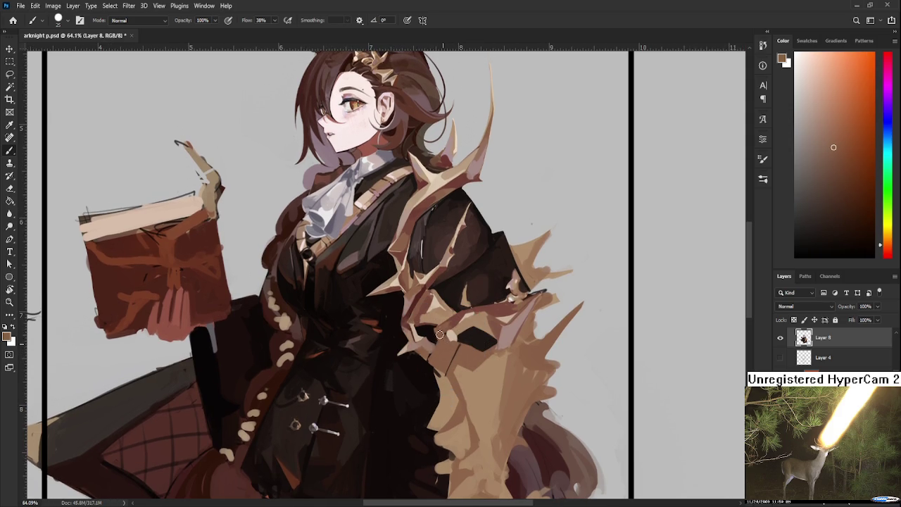
left_click(454, 331, "alt")
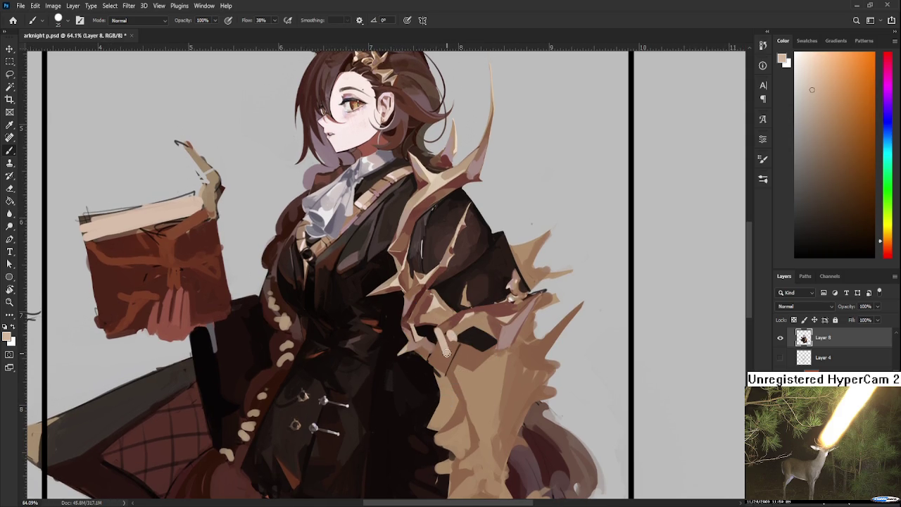
left_click(440, 301, "alt")
mouse_move(439, 329)
left_mouse_down()
mouse_move(448, 352)
mouse_move(444, 336)
left_mouse_up()
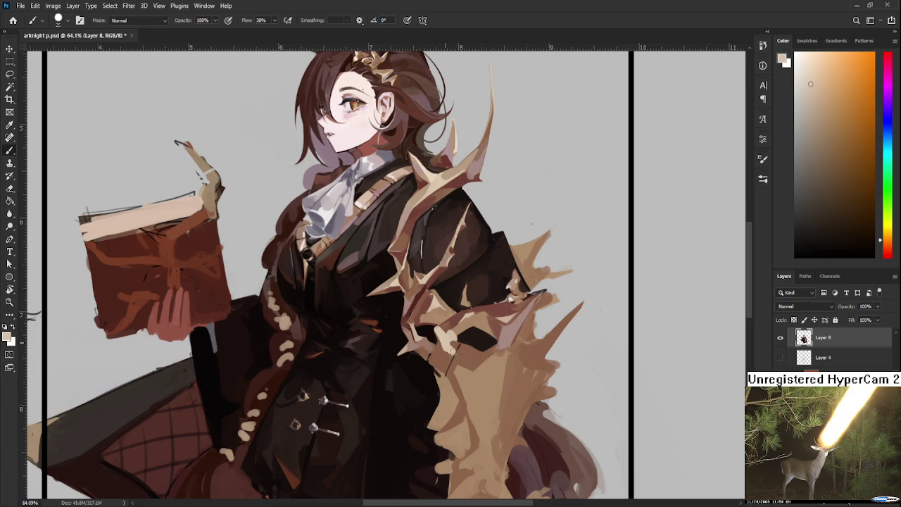
Step: Sample a darker reddish-brown and a lighter tan from the cloak for further strokes
left_click(468, 355, "alt")
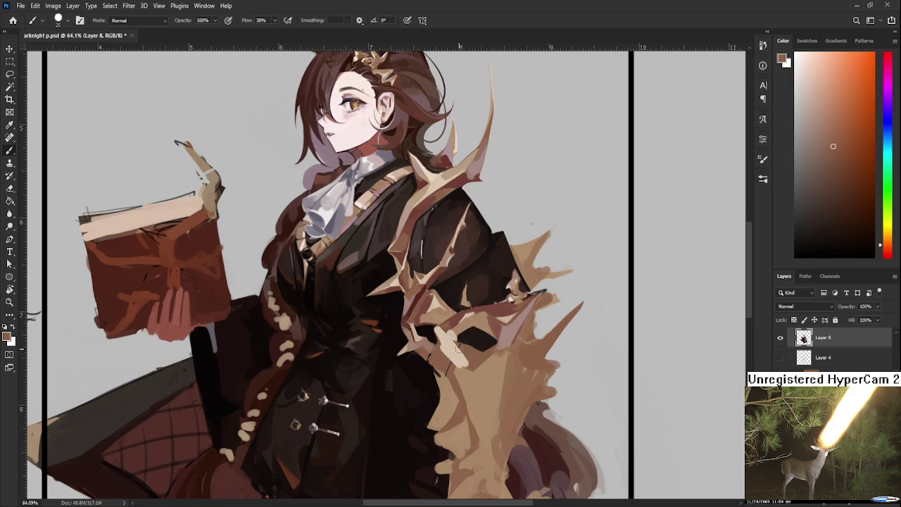
left_click(459, 359, "alt")
left_click(470, 361, "alt")
scroll(463, 366, "down", 1)
Step: Paint light and darker tan strokes down the cloak's long lower strip
left_click_drag(450, 336, 463, 402)
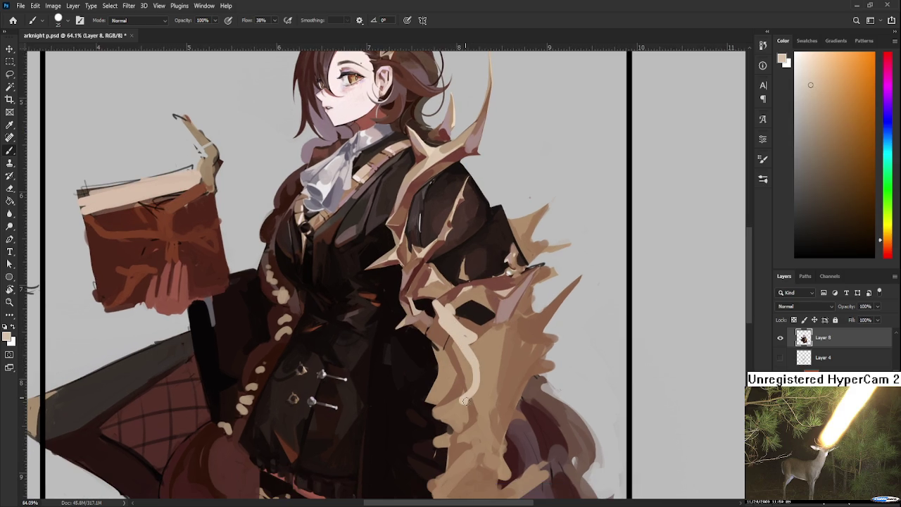
left_click(493, 356, "alt")
mouse_move(493, 355)
left_mouse_down()
mouse_move(467, 342)
mouse_move(472, 320)
mouse_move(486, 400)
left_mouse_up()
left_click(467, 343, "alt")
left_click_drag(468, 344, 481, 384)
Step: Sample a lighter tan from the strip and zoom to check the new strands
left_click(461, 360, "alt")
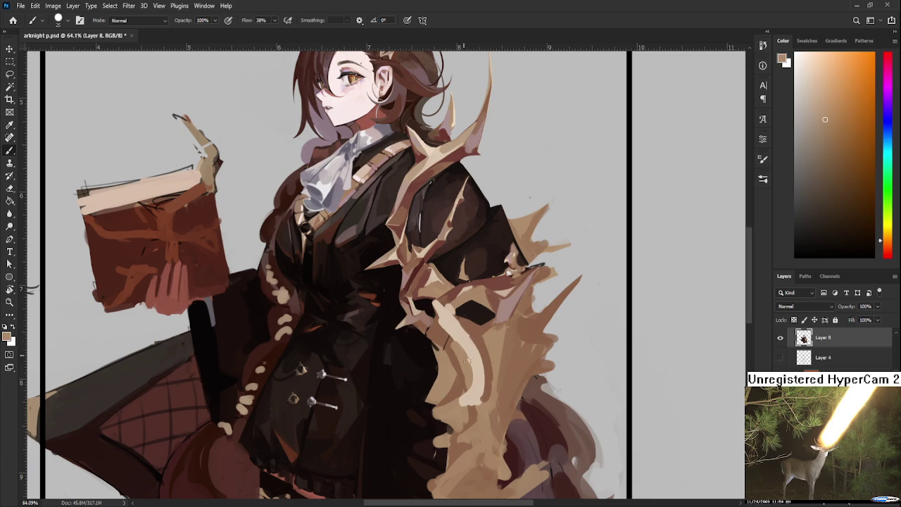
left_click(476, 362, "alt")
scroll(472, 392, "down", 3)
scroll(473, 392, "down", 2)
scroll(486, 362, "up", 5)
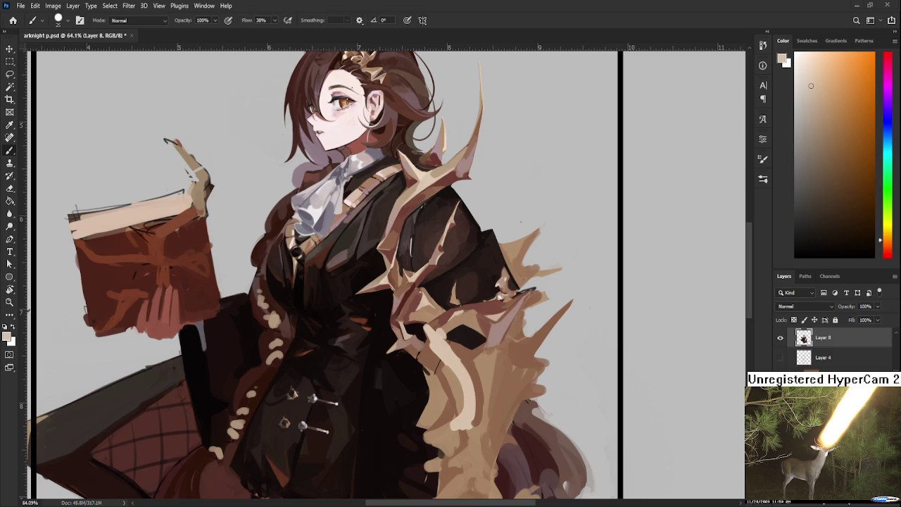
scroll(485, 338, "up", 2)
scroll(489, 338, "down", 4)
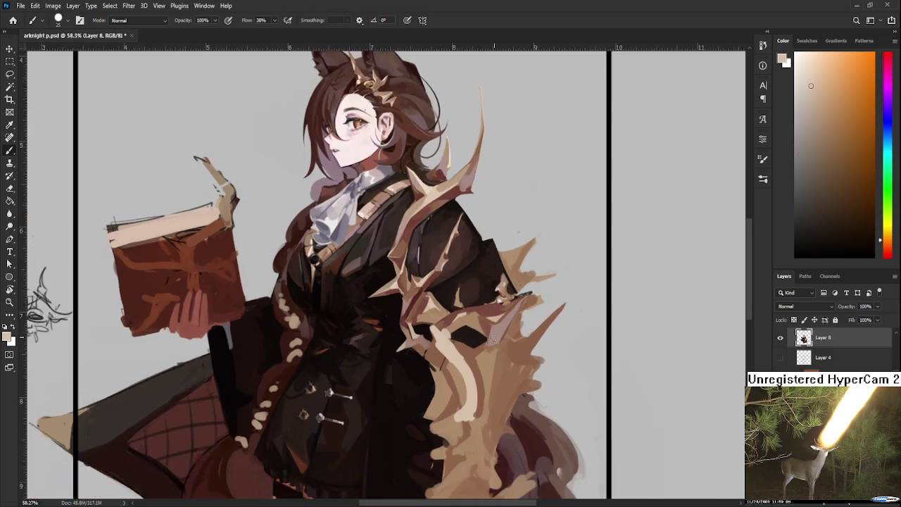
scroll(494, 338, "up", 4)
Step: Sample light tan, dark reddish-brown and peach-tan from the shoulder fur
left_click_drag(497, 337, 444, 339)
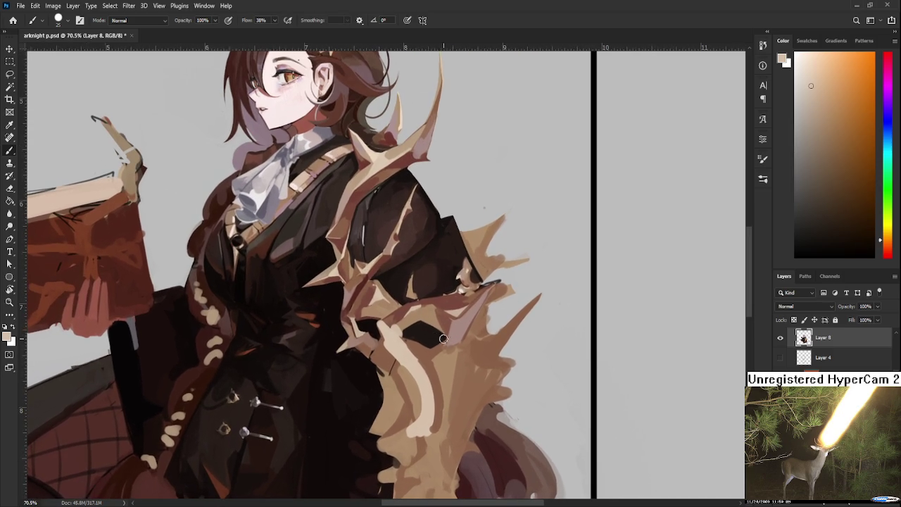
left_click(400, 330, "alt")
left_click(401, 314, "alt")
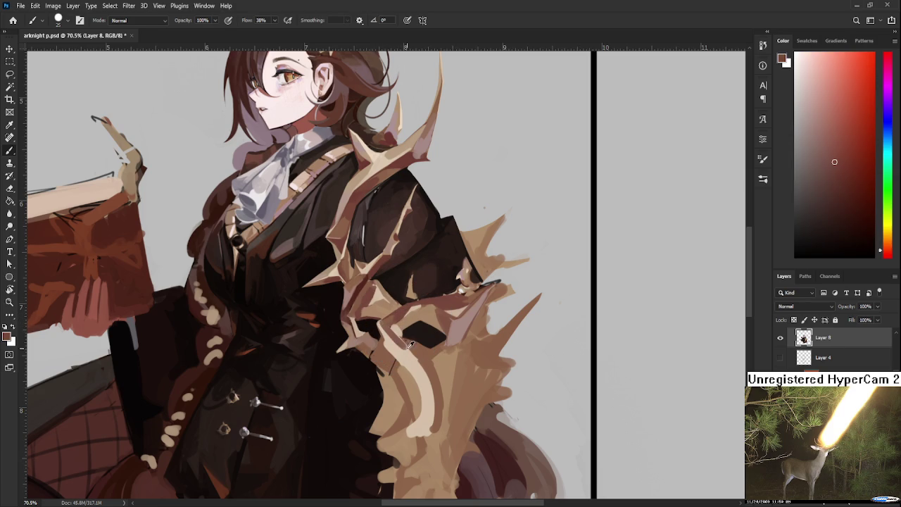
left_click(397, 349, "alt")
left_click(402, 328, "alt")
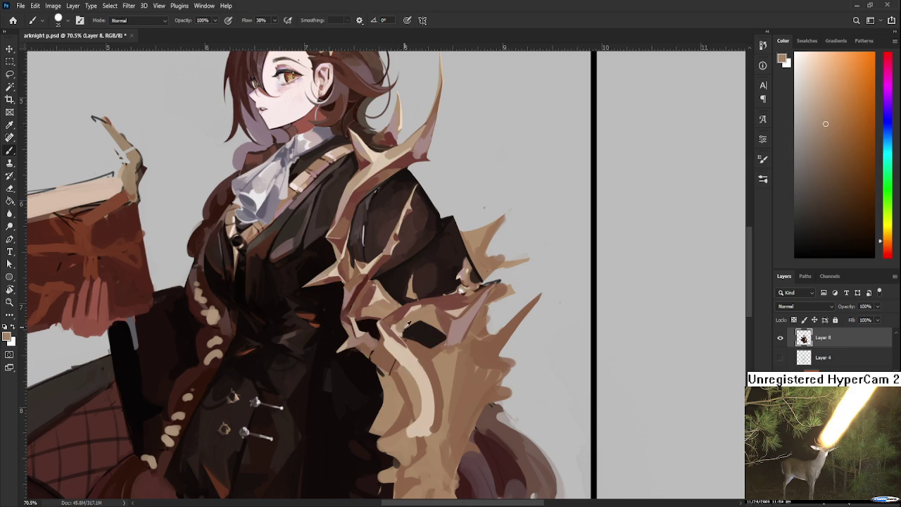
left_click(398, 338, "alt")
left_click(394, 346, "alt")
Step: Alternate between the light peach-tan and dark reddish-brown fur colours at the shoulder
left_click(401, 340, "alt")
left_click(393, 344, "alt")
left_click(391, 339, "alt")
left_click(387, 335, "alt")
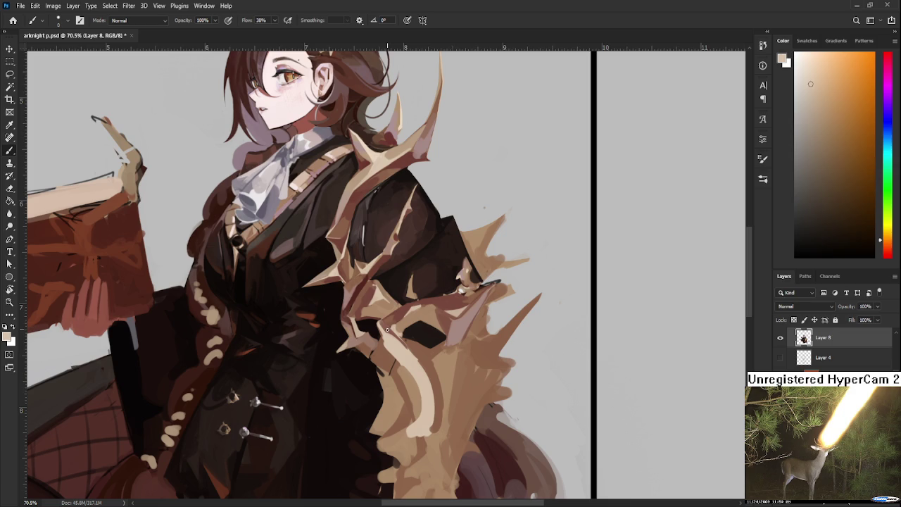
left_click(384, 320, "alt")
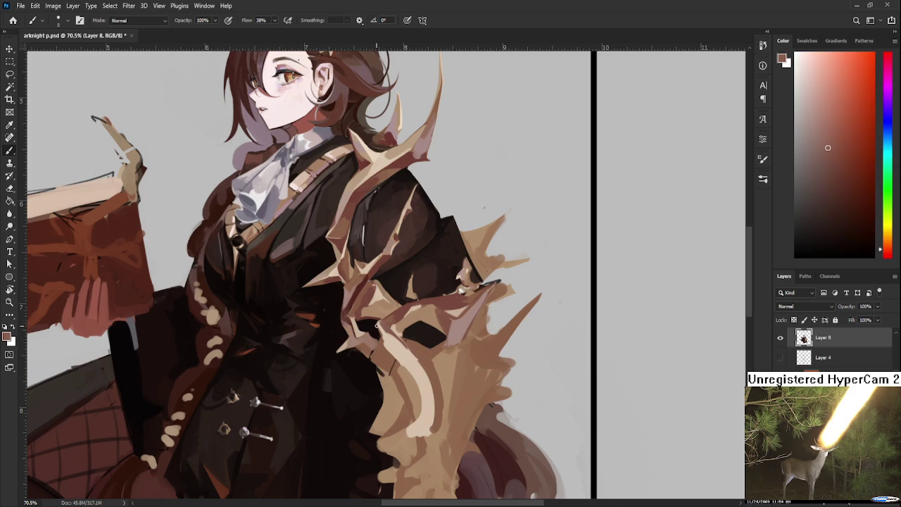
left_click(386, 314, "alt")
left_click(391, 340, "alt")
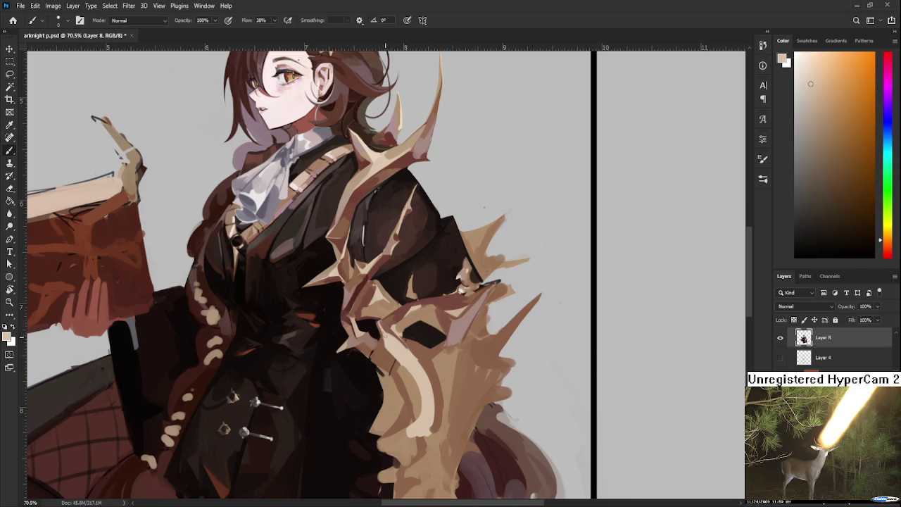
left_click(382, 314, "alt")
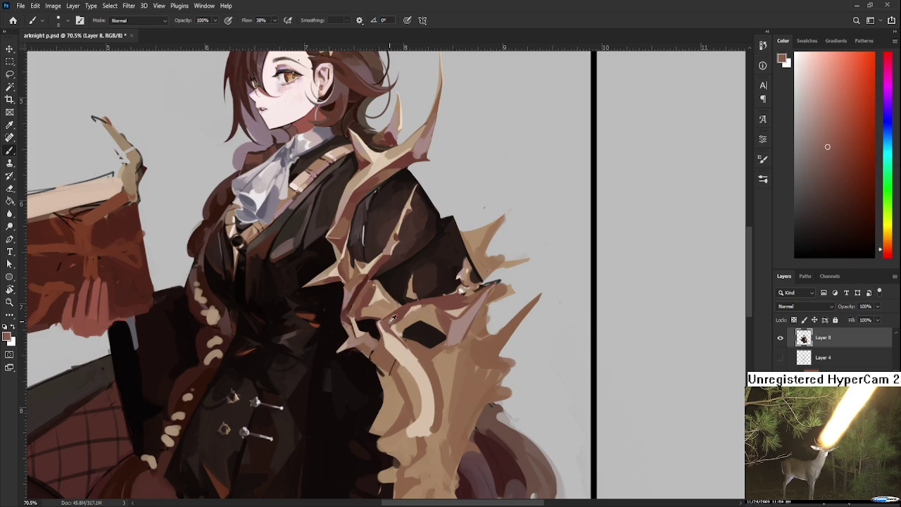
left_click(382, 322, "alt")
Step: Pick reddish brown, pinkish tan and near-black, then paint tan and dark strands into the fur
mouse_move(360, 333)
left_mouse_down()
mouse_move(400, 311)
mouse_move(373, 345)
left_mouse_up()
left_click(385, 334, "alt")
left_click_drag(382, 317, 376, 326)
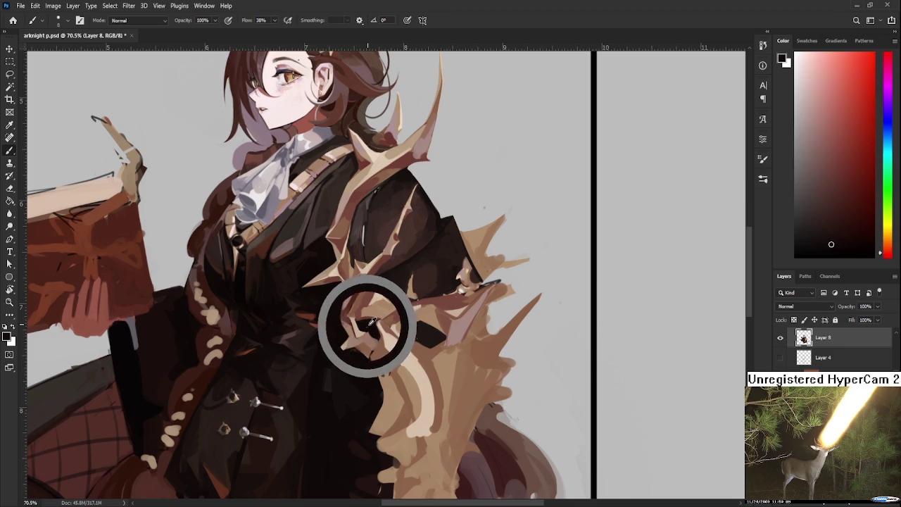
left_click_drag(377, 322, 376, 322)
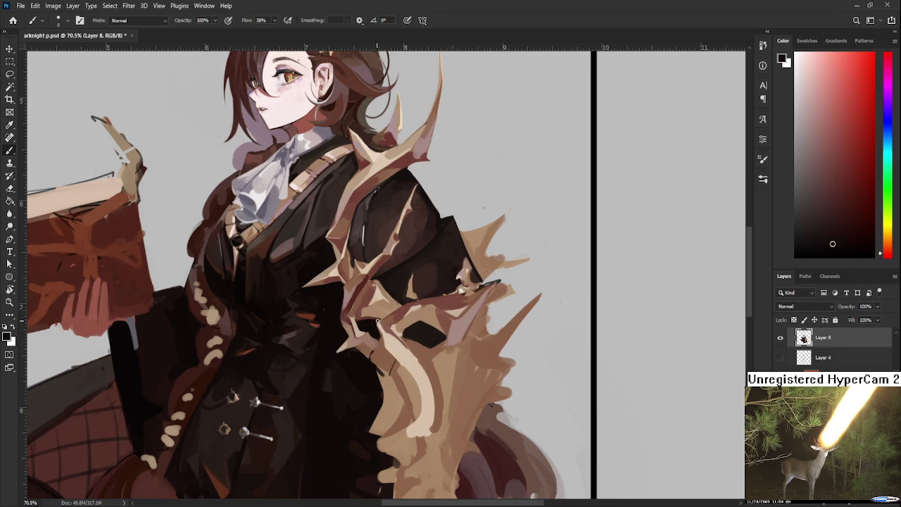
left_click(392, 327, "alt")
left_click(384, 322, "alt")
left_click_drag(383, 322, 398, 326)
Step: Sample dark brown, near-black and light tan from the fur shadows and highlights
left_click(388, 317, "alt")
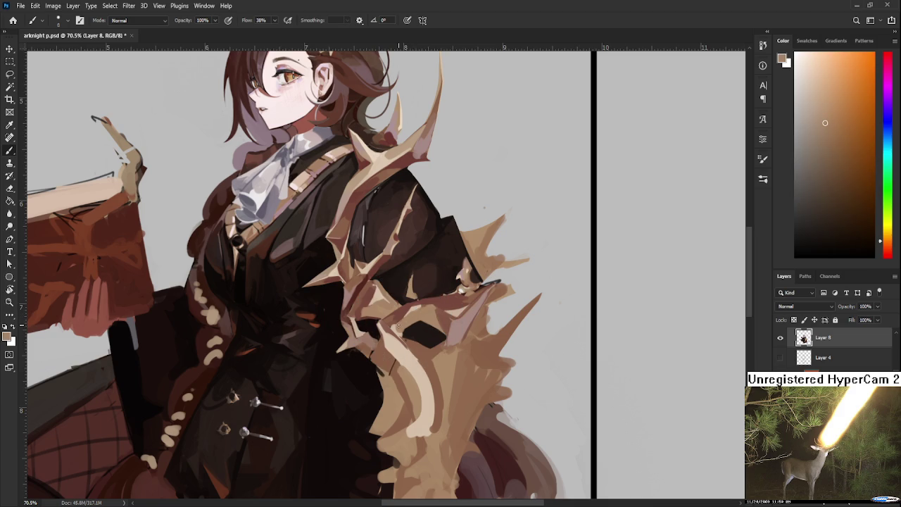
left_click(408, 330, "alt")
left_click(411, 316, "alt")
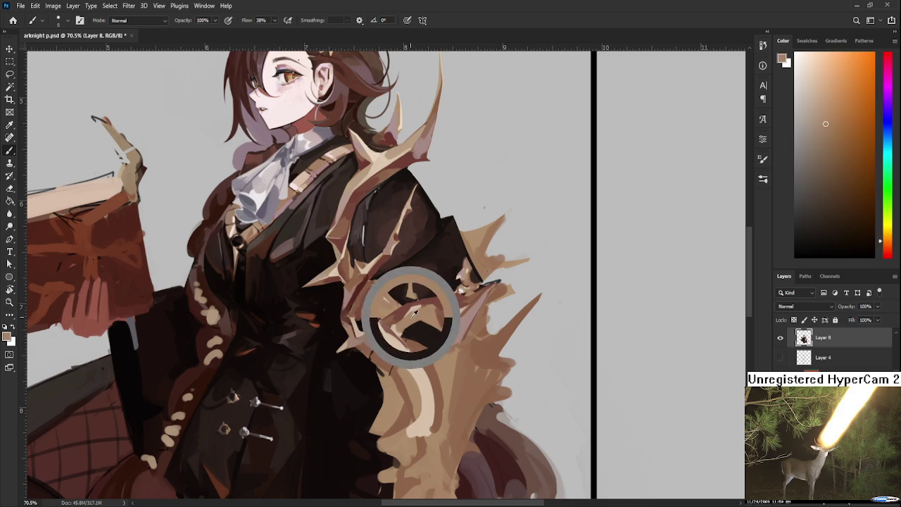
left_click(409, 312, "alt")
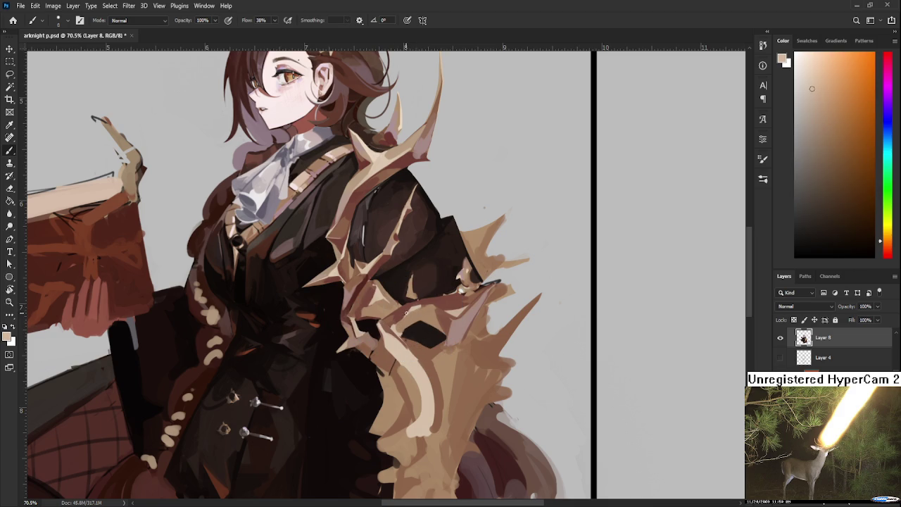
left_click(403, 309, "alt")
left_click(412, 318, "alt")
left_click(402, 313, "alt")
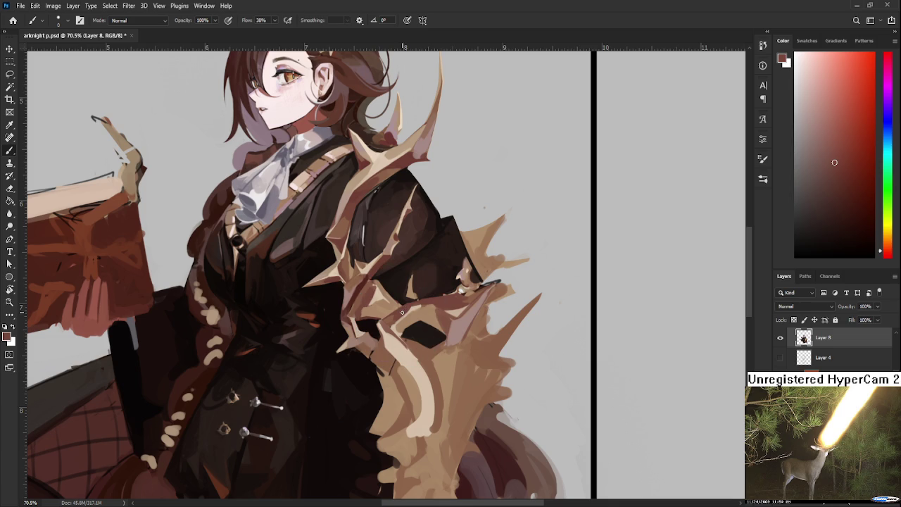
left_click_drag(405, 317, 414, 336)
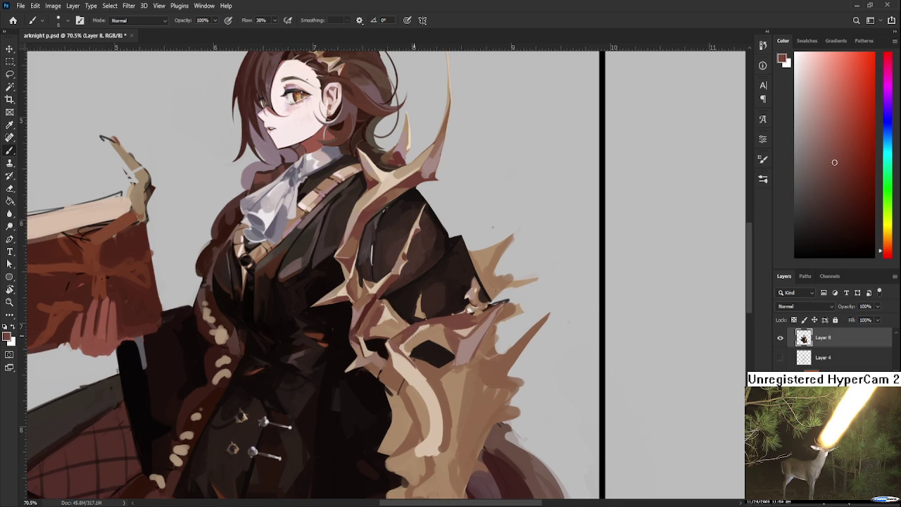
Step: Recentre on the whole character and sample orange-brown and dark brown from the shoulder fur
scroll(414, 337, "down", 3)
scroll(414, 337, "down", 1)
scroll(414, 336, "down", 2)
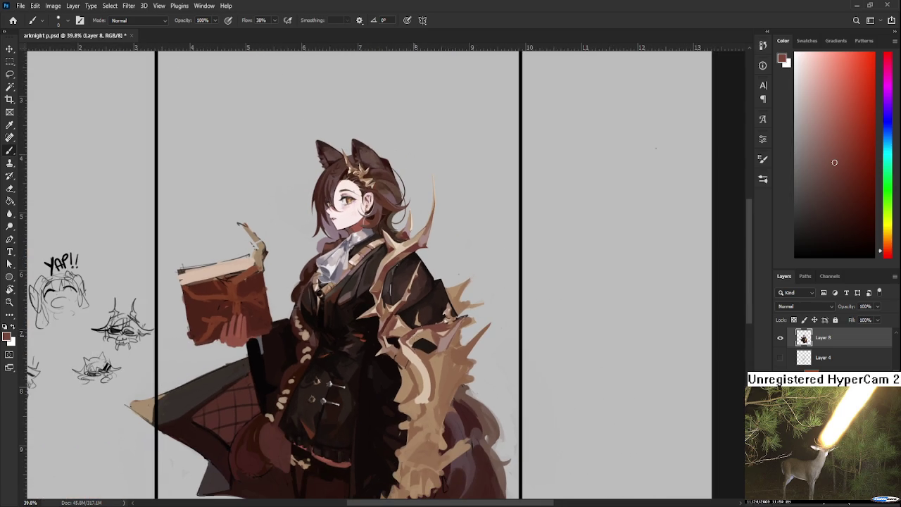
scroll(414, 336, "down", 1)
scroll(414, 336, "up", 2)
mouse_move(435, 303)
left_mouse_down()
mouse_move(436, 321)
mouse_move(431, 313)
left_mouse_up()
left_click(452, 342, "alt")
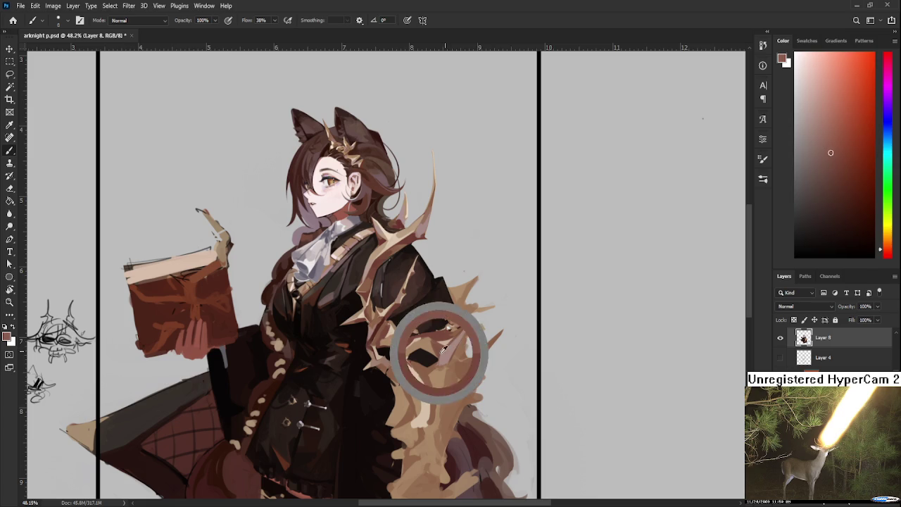
left_click_drag(451, 342, 440, 369)
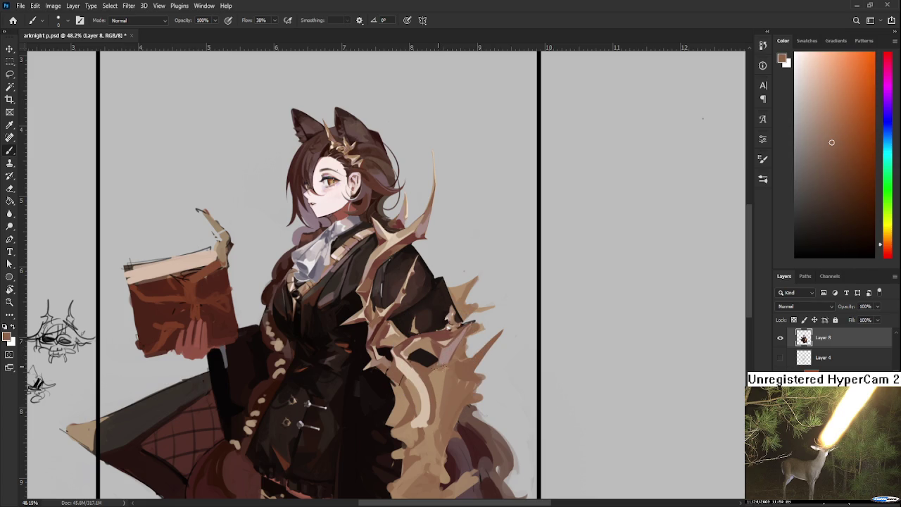
mouse_move(459, 347)
left_mouse_down()
mouse_move(420, 359)
mouse_move(408, 350)
left_mouse_up()
Step: Enlarge the brush and work pinkish beige and reddish brown into the fur cloak
key("bracketright")
key("bracketright")
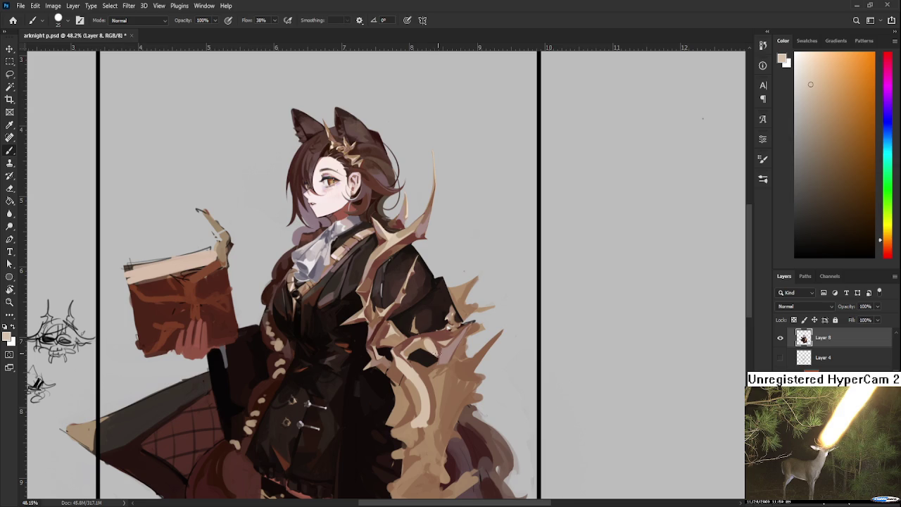
left_click_drag(426, 344, 431, 346)
scroll(454, 348, "down", 2)
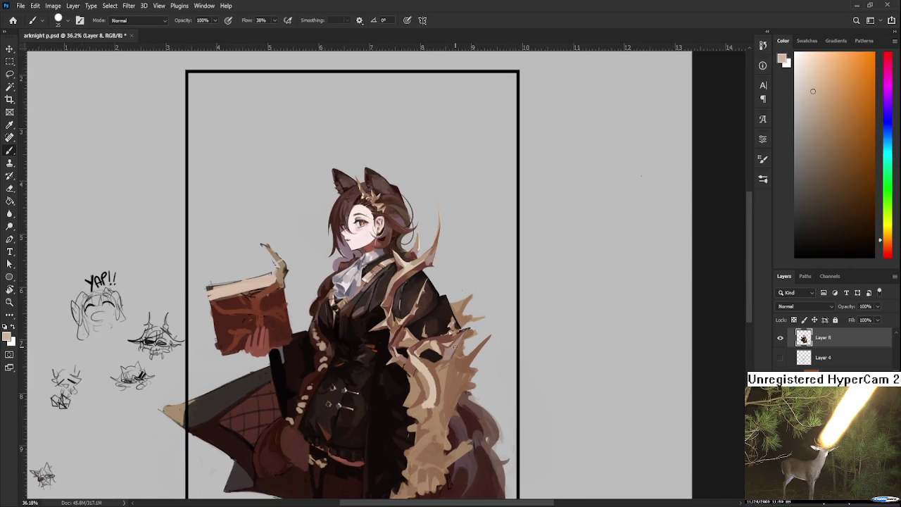
scroll(456, 346, "down", 2)
scroll(459, 345, "up", 2)
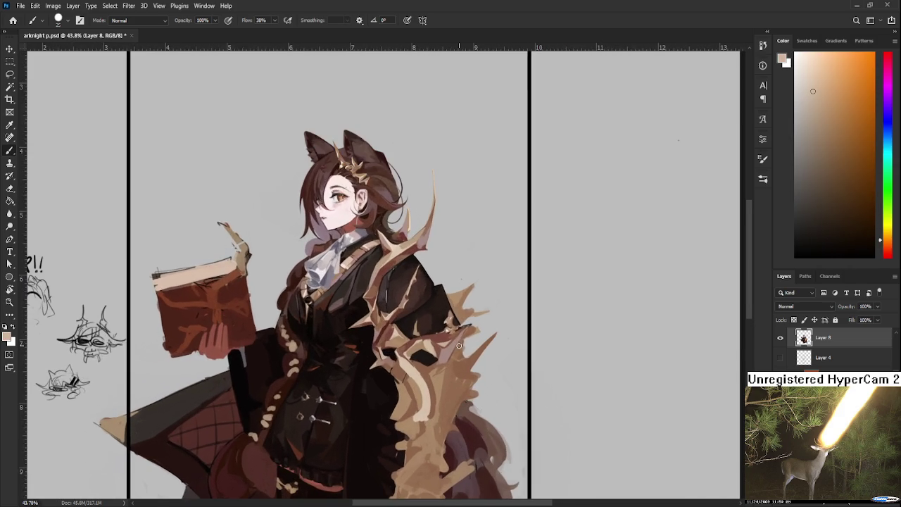
scroll(459, 345, "up", 2)
left_click_drag(458, 345, 462, 289)
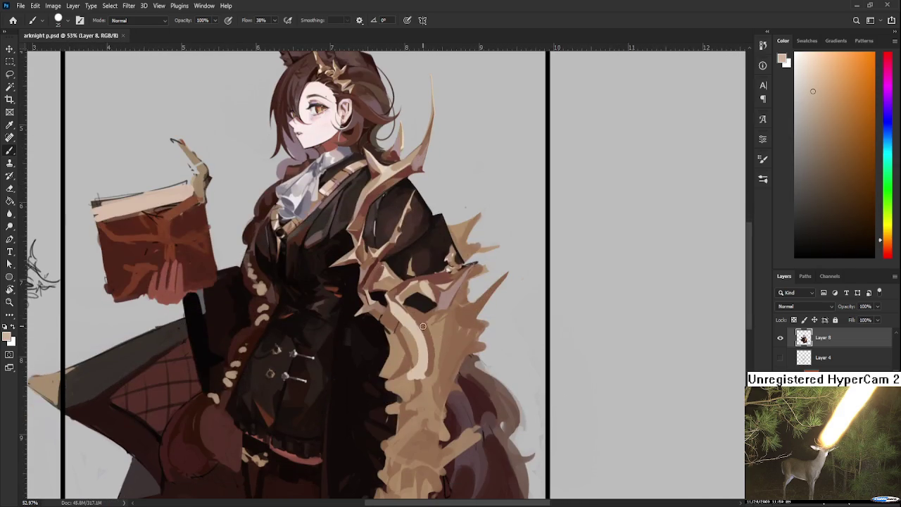
Step: Pick reddish browns and lighter orange-tans from the lower fur below her shoulder
left_click(431, 366, "alt")
left_click(436, 364, "alt")
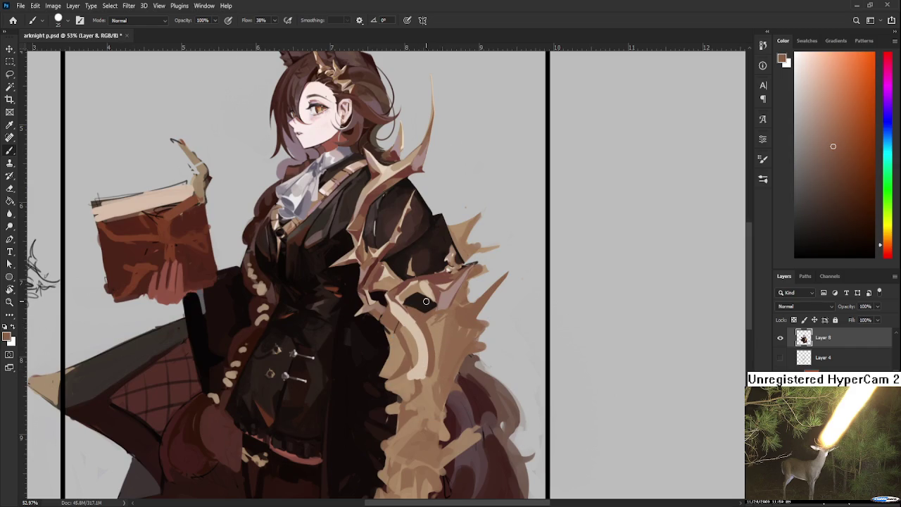
left_click(421, 358, "alt")
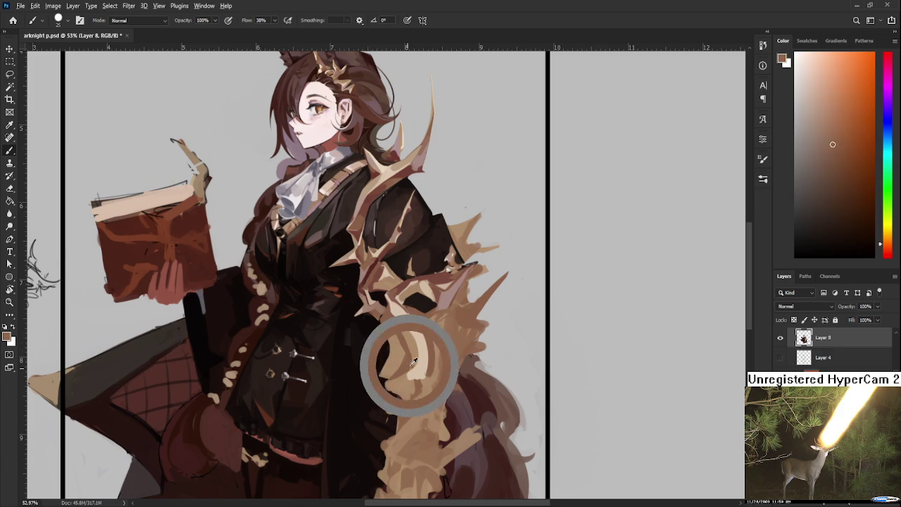
left_click_drag(413, 361, 419, 367)
left_click(408, 376, "alt")
left_click(431, 356, "alt")
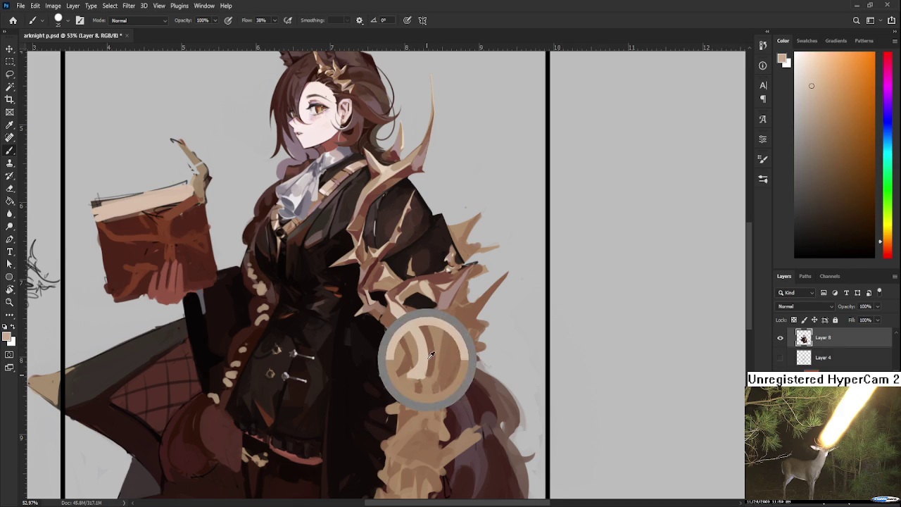
left_click_drag(431, 356, 421, 394)
left_click(422, 350, "alt")
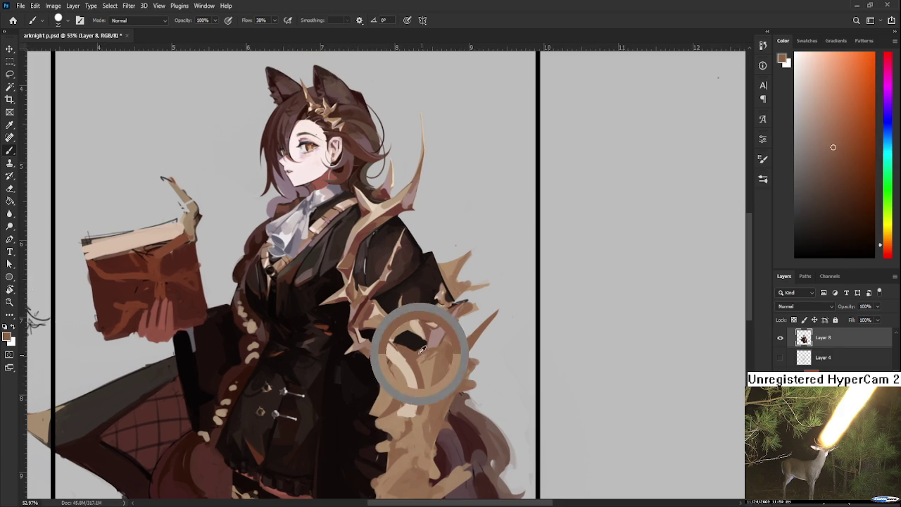
Step: Alternate between darker brown and lighter tan to layer strands over the flat patches
left_click(422, 359, "alt")
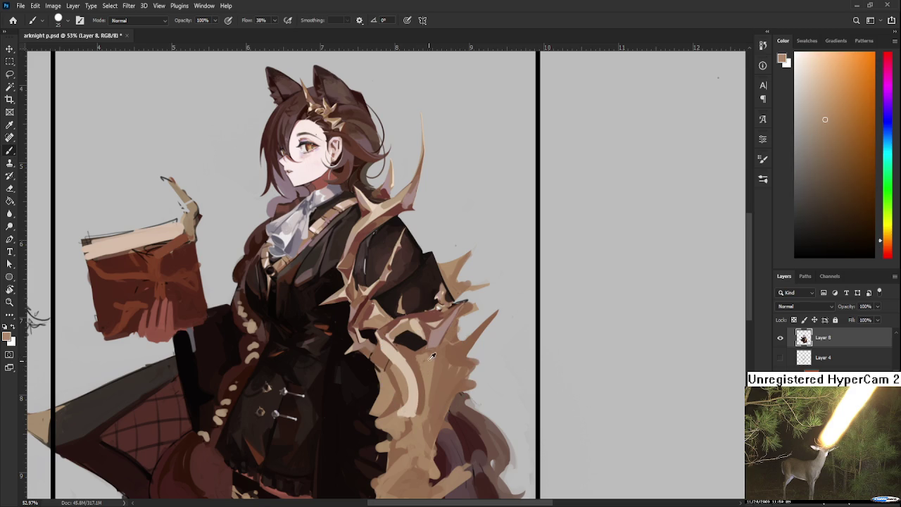
left_click(424, 353, "alt")
left_click(426, 366, "alt")
left_click(433, 371, "alt")
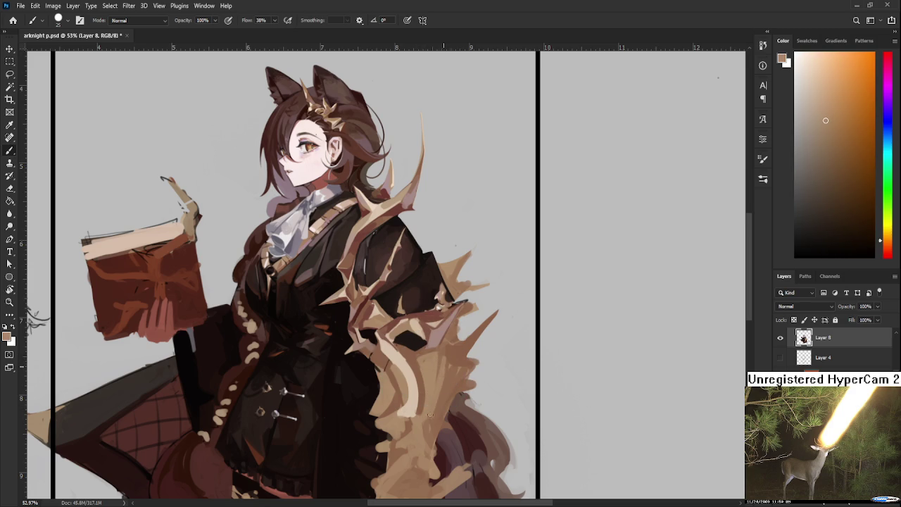
left_click(442, 358, "alt")
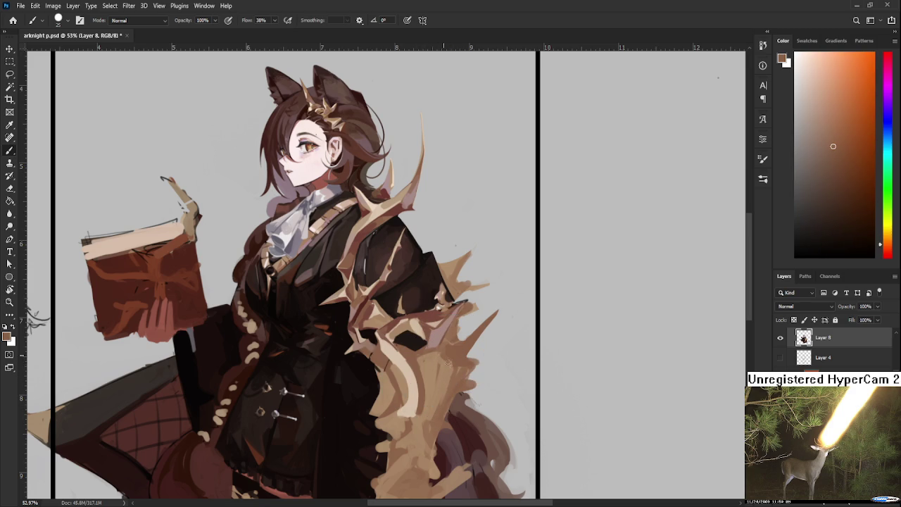
left_click(445, 368, "alt")
left_click(432, 370, "alt")
left_click(451, 351, "alt")
Step: Zoom to check the spiky tan fur cloak blocked in over her dark coat
scroll(369, 375, "up", 2)
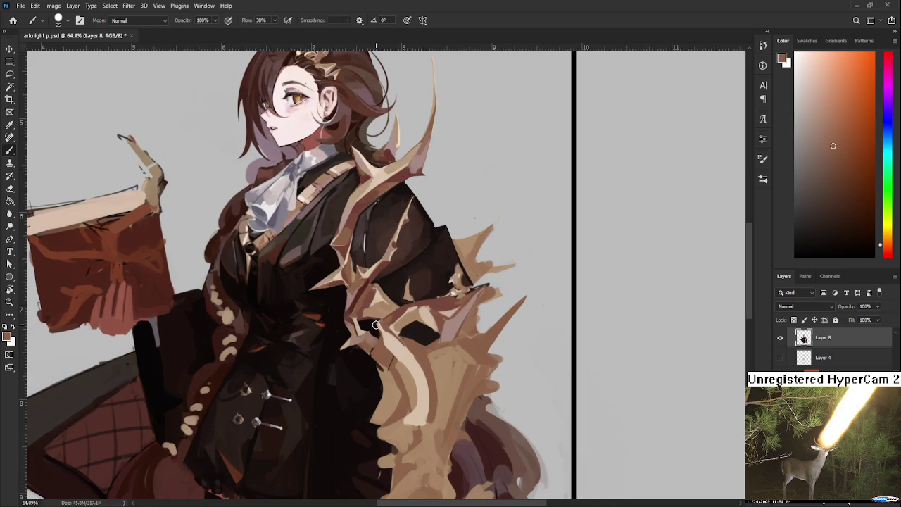
Step: Sample orange, pinkish and tan tones from the fur, then paint brown over the light tan stripe
scroll(375, 325, "down", 3)
scroll(440, 359, "up", 2)
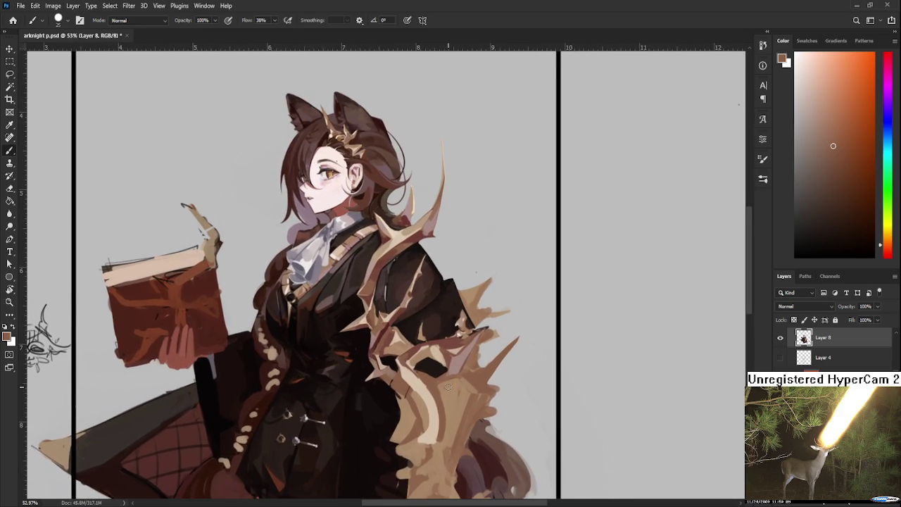
left_click_drag(451, 370, 448, 380)
left_click(446, 381, "alt")
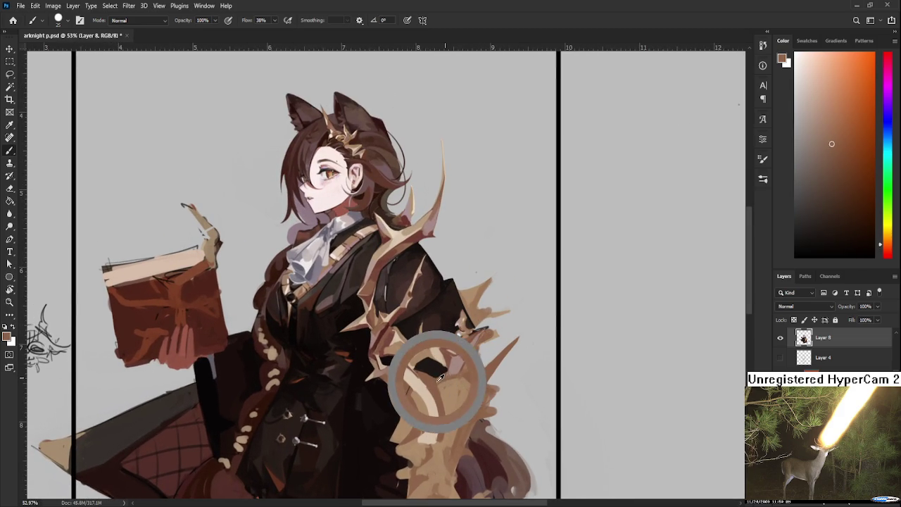
left_click(458, 359, "alt")
left_click_drag(458, 359, 449, 368)
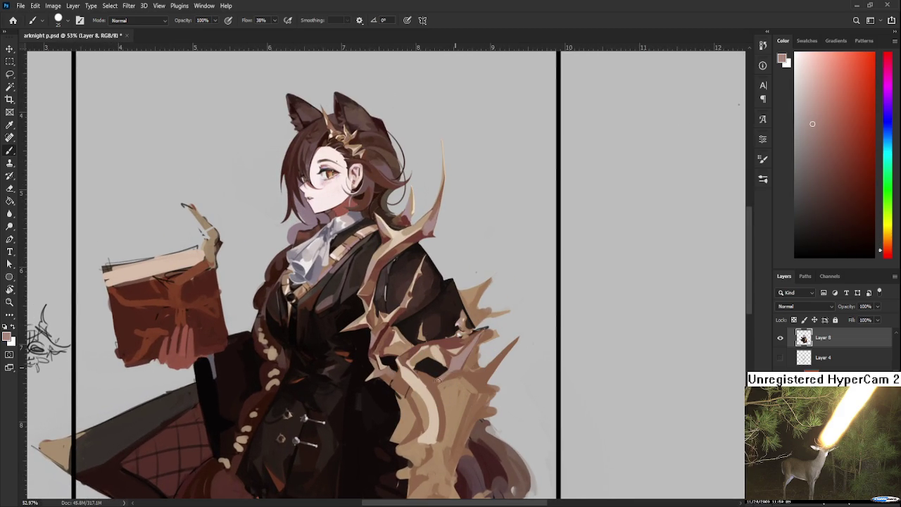
left_click(454, 369, "alt")
left_click(459, 362, "alt")
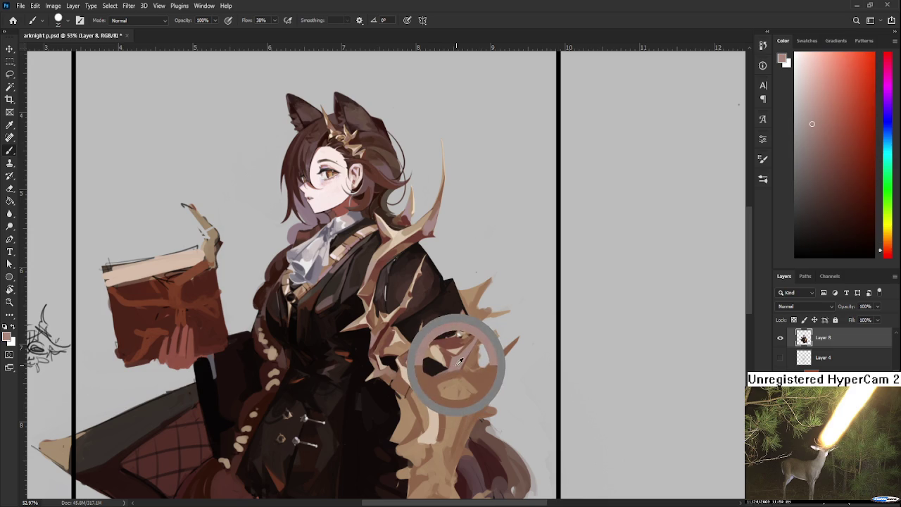
left_click(458, 360, "alt")
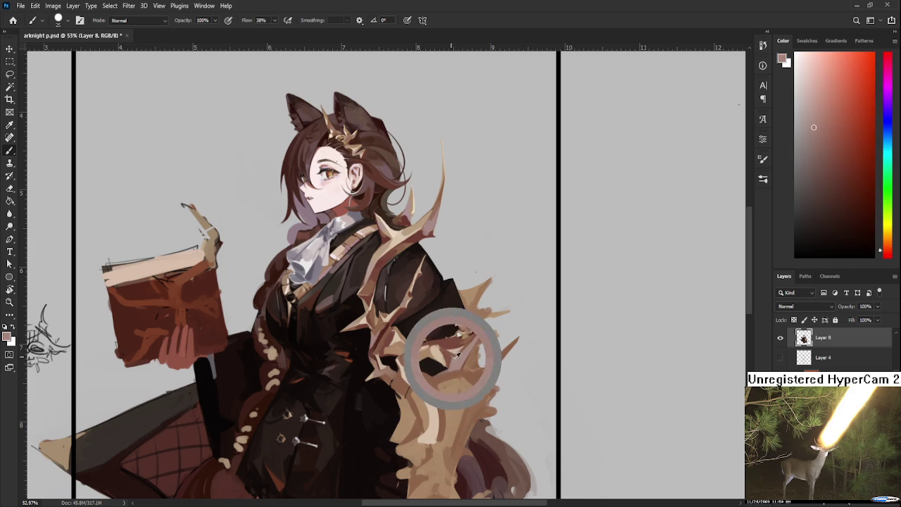
left_click(420, 372, "alt")
left_click(426, 373, "alt")
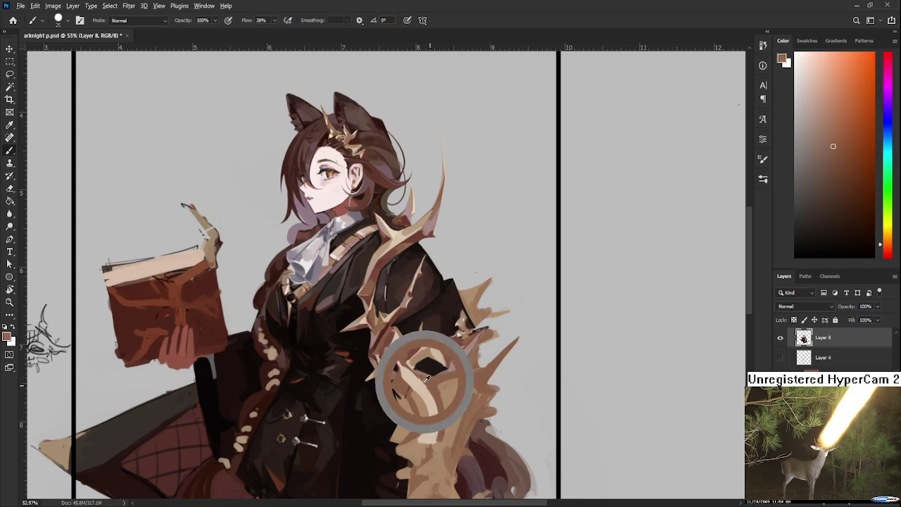
left_click(429, 382, "alt")
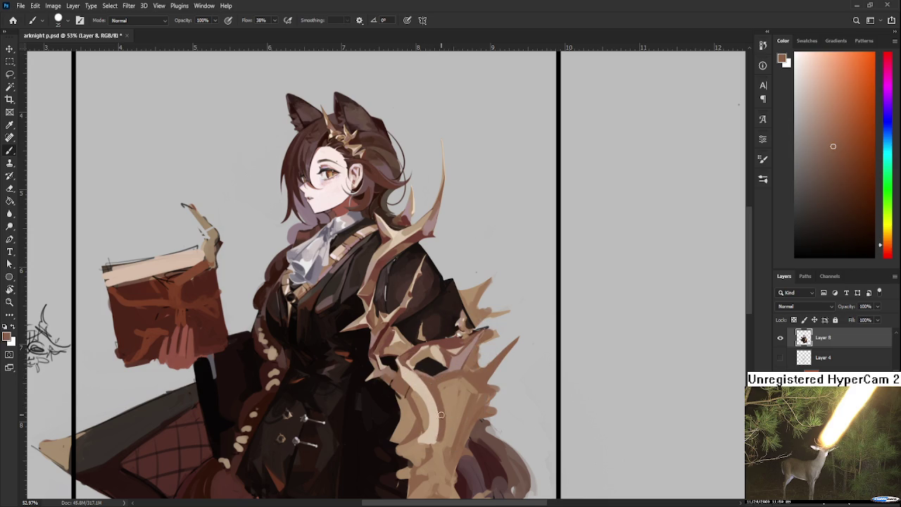
left_click_drag(432, 389, 440, 416)
Step: Sample lighter tan, beige and brown tones across the lower fur strands
left_click(422, 371, "alt")
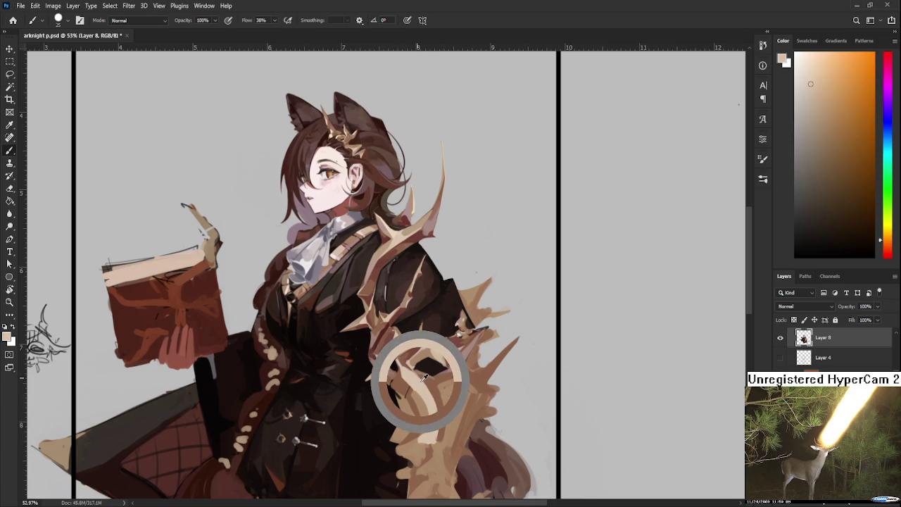
left_click(424, 379, "alt")
left_click(431, 375, "alt")
left_click_drag(431, 376, 435, 378)
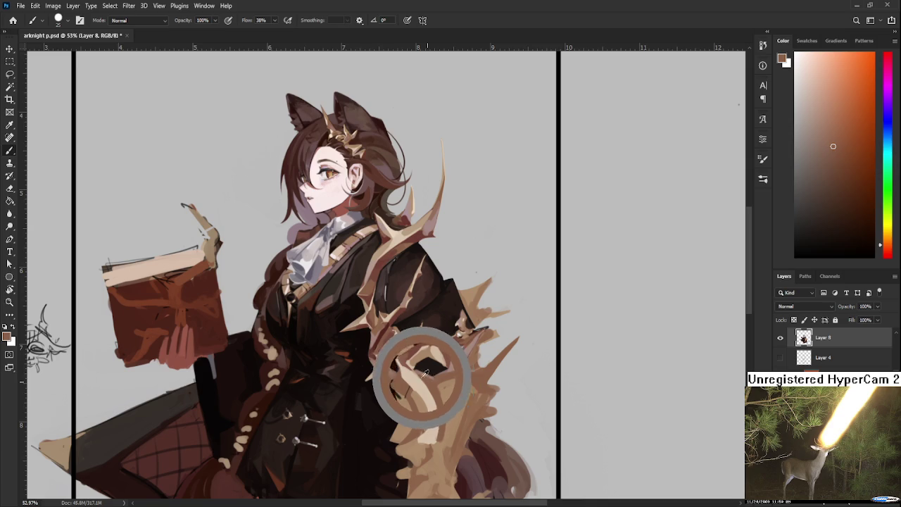
left_click_drag(435, 379, 418, 376)
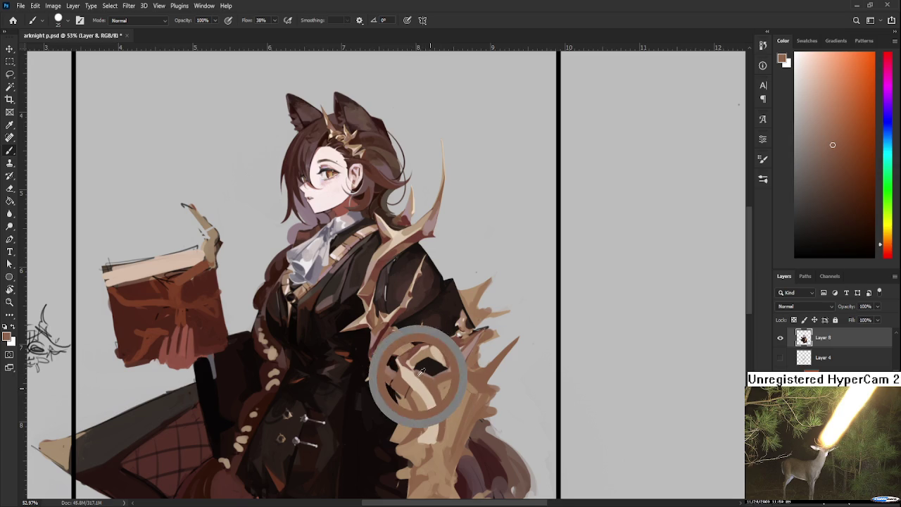
left_click(415, 376, "alt")
left_click(422, 378, "alt")
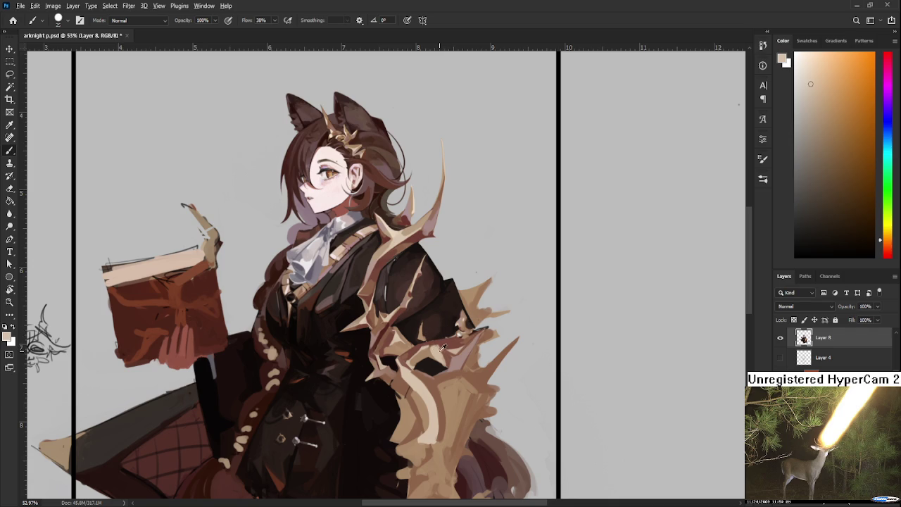
left_click(433, 379, "alt")
Step: Alternate lighter tan and darker reddish-brown samples around the lower cloak fur before painting strands
left_click(457, 396, "alt")
left_click(446, 412, "alt")
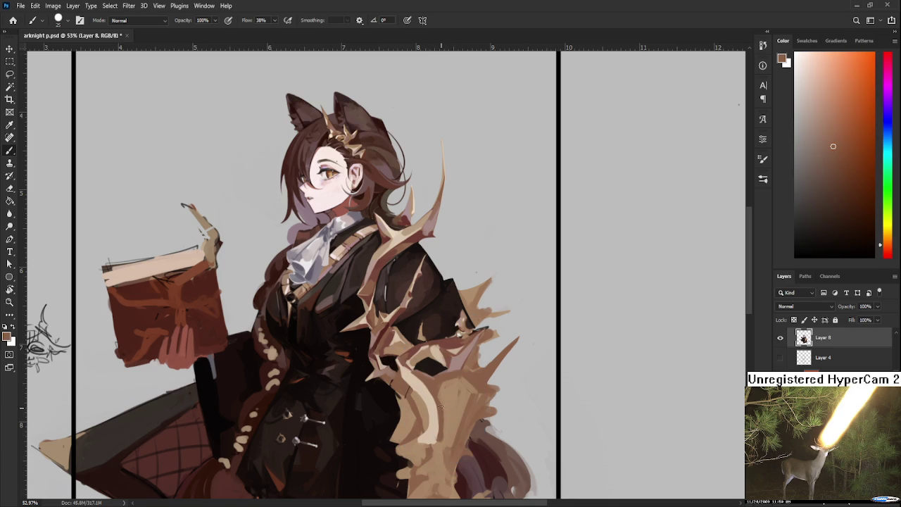
left_click(444, 403, "alt")
left_click(452, 401, "alt")
left_click(452, 391, "alt")
left_click(449, 389, "alt")
left_click(446, 400, "alt")
left_click(438, 398, "alt")
left_click(451, 386, "alt")
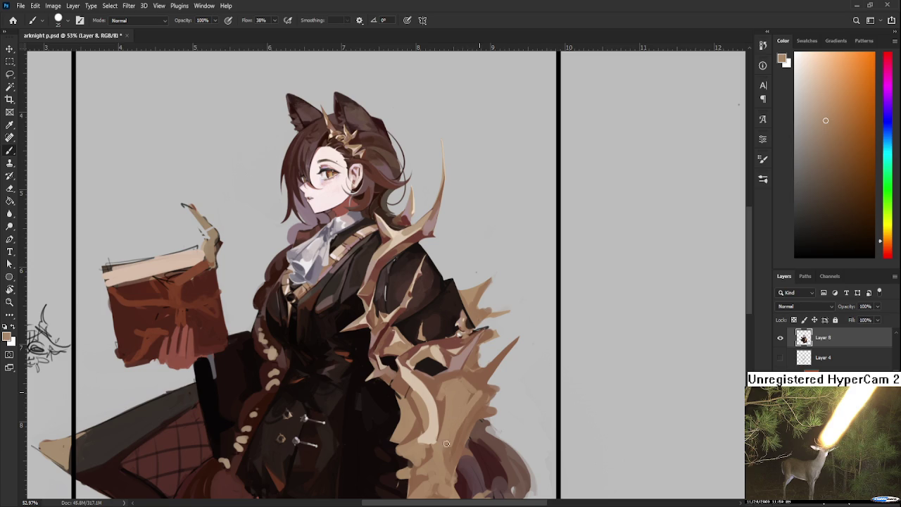
left_click(480, 405, "alt")
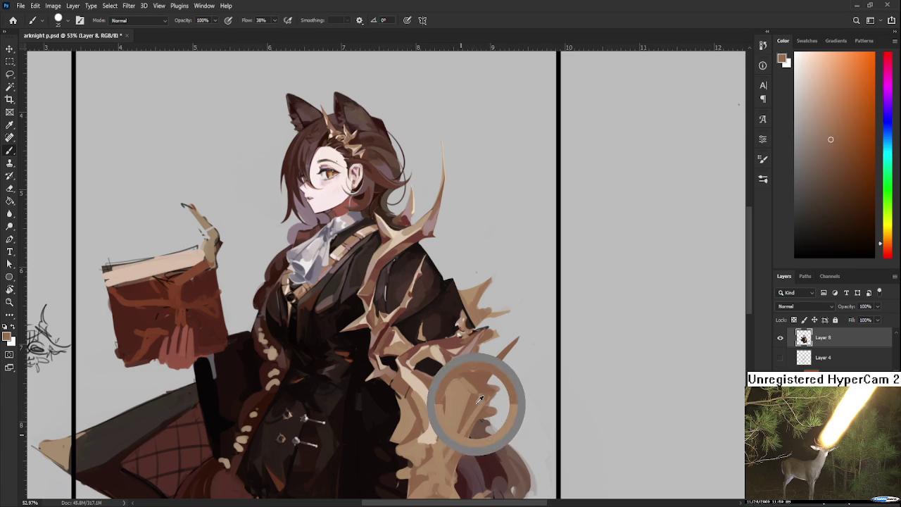
left_click(483, 400, "alt")
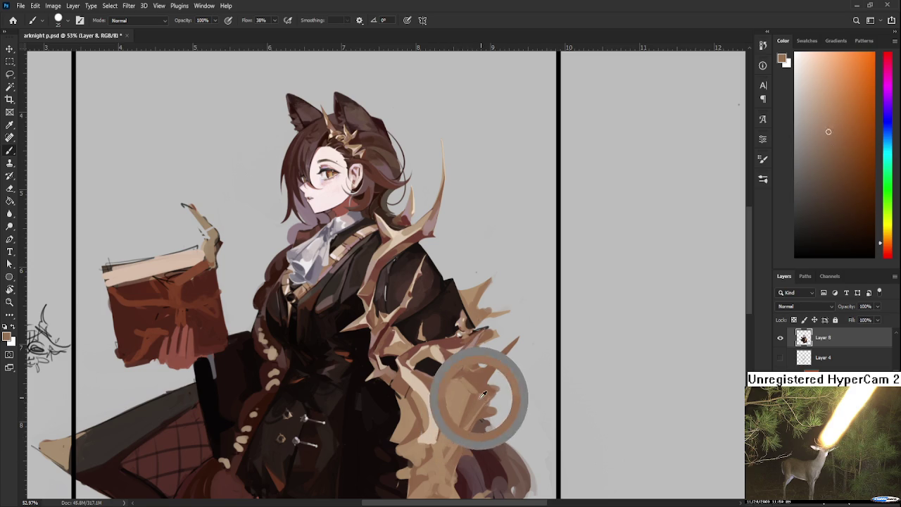
scroll(483, 358, "down", 2)
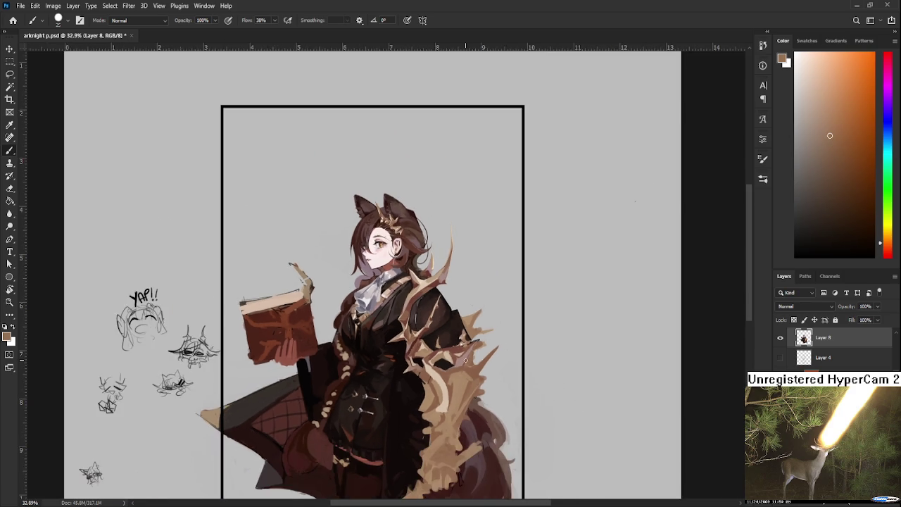
Step: Check the whole figure, then pick up dark reddish-brown and colours between the fur strands
scroll(468, 357, "down", 1)
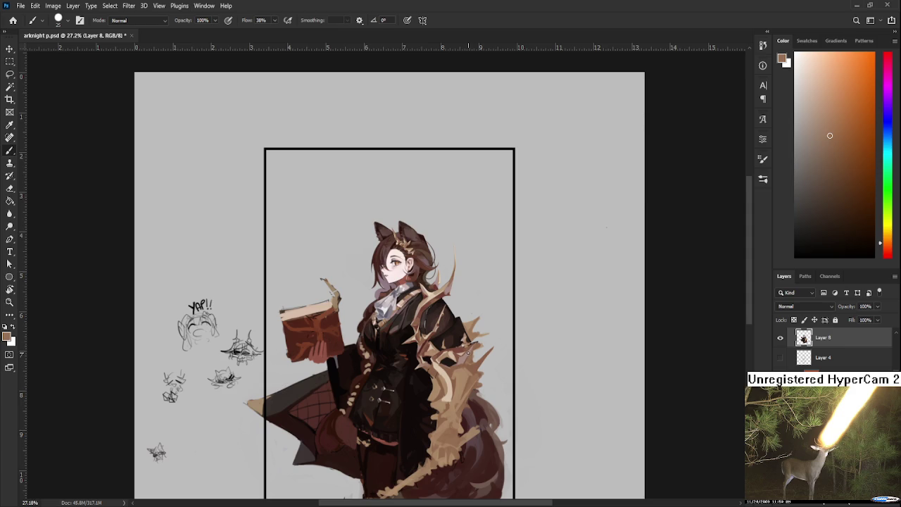
scroll(467, 353, "up", 1)
left_click(434, 389, "alt")
left_click_drag(437, 377, 421, 360)
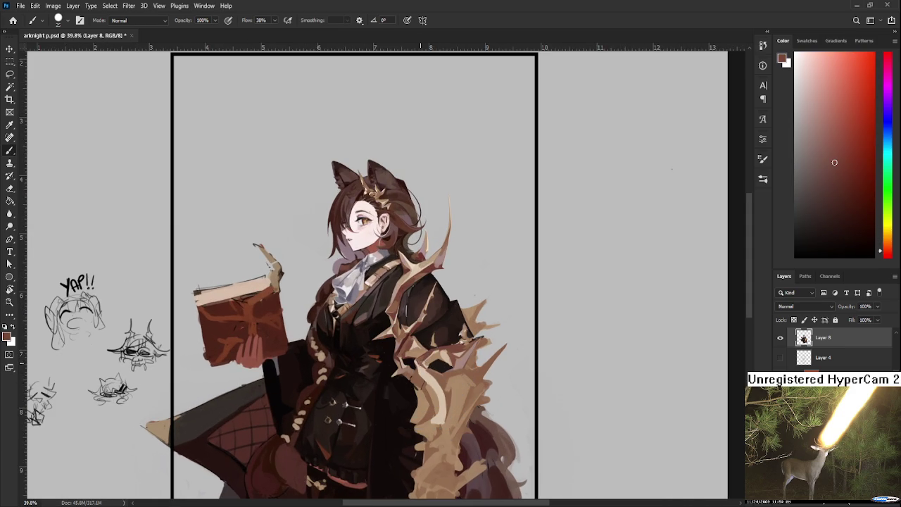
left_click(433, 380, "alt")
left_click(431, 383, "alt")
left_click(433, 380, "alt")
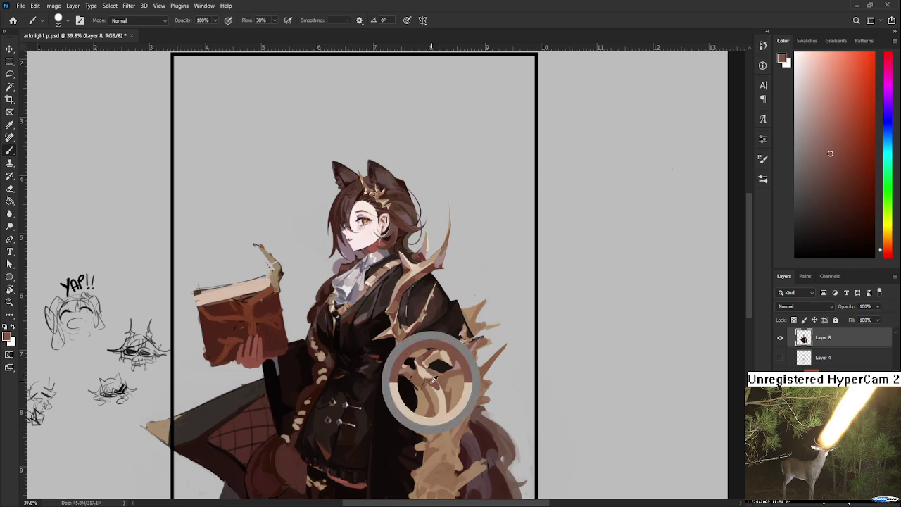
left_click(434, 385, "alt")
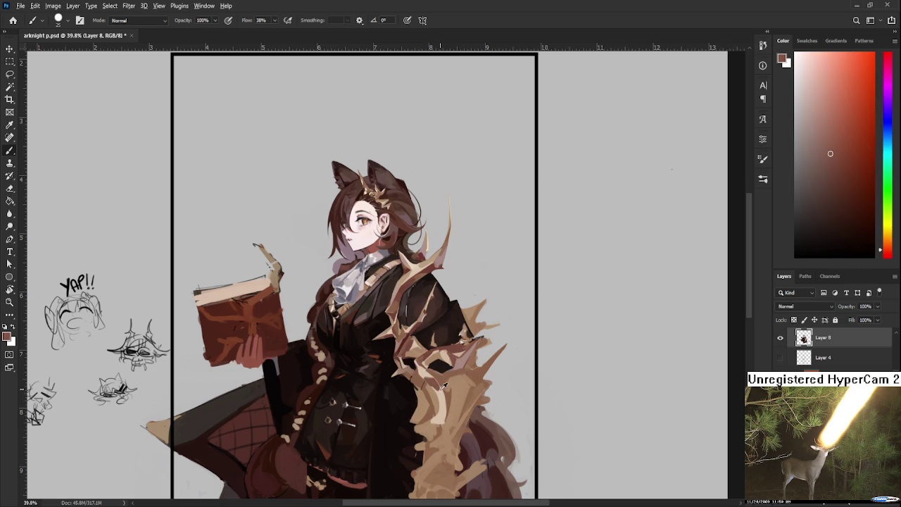
Step: Switch between the light peach fur highlight and the coat's reddish-brown along the strands
left_click(440, 390, "alt")
left_click(436, 387, "alt")
left_click(438, 392, "alt")
left_click(436, 386, "alt")
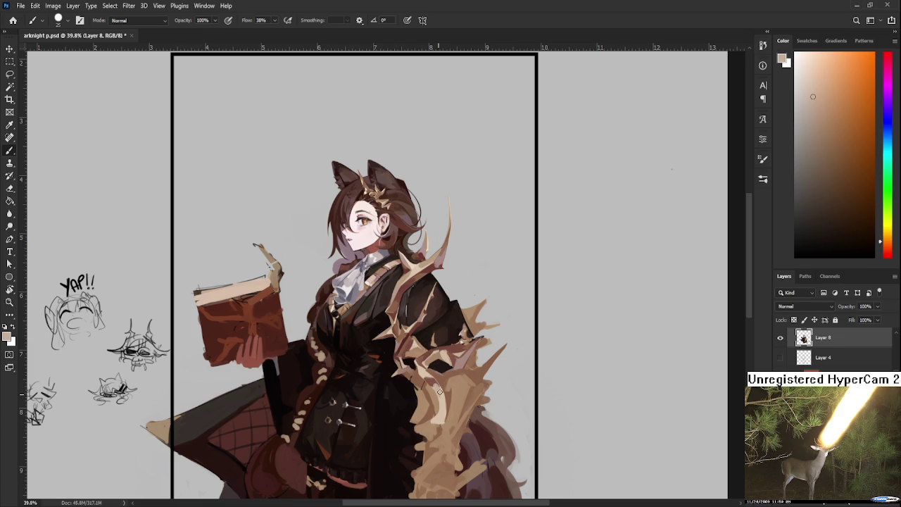
left_click(439, 391, "alt")
left_click(441, 387, "alt")
left_click(431, 376, "alt")
left_click(438, 380, "alt")
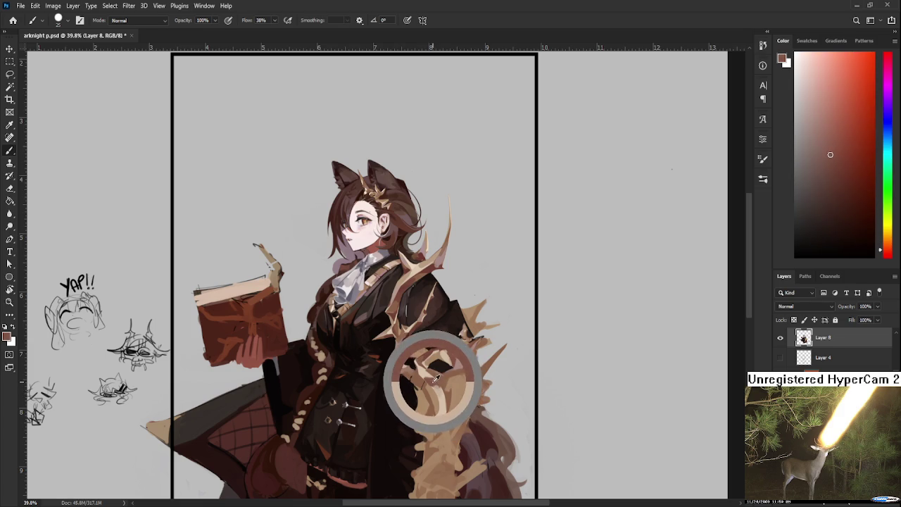
Step: Sample coat colours and the lighter tan of the fur below her arm
scroll(436, 380, "down", 1)
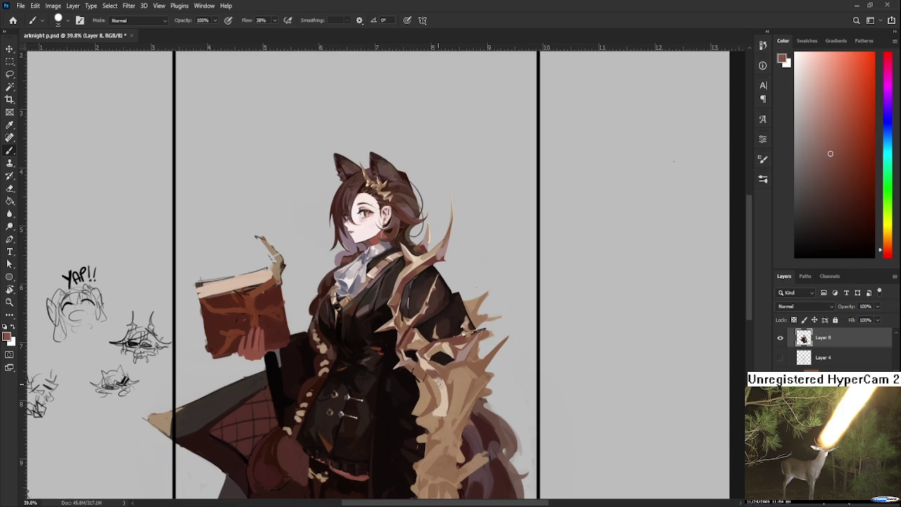
left_click(437, 372, "alt")
left_click(432, 392, "alt")
left_click(433, 422, "alt")
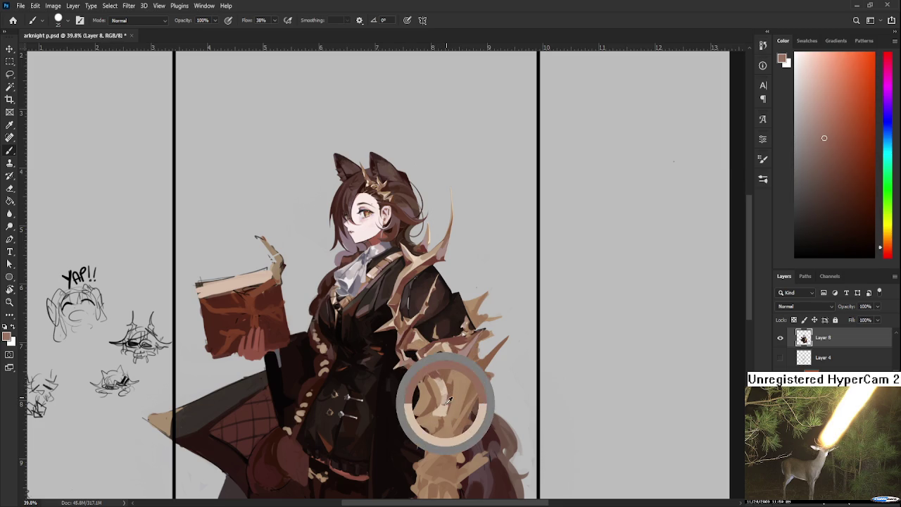
left_click(445, 385, "alt")
left_click(446, 382, "alt")
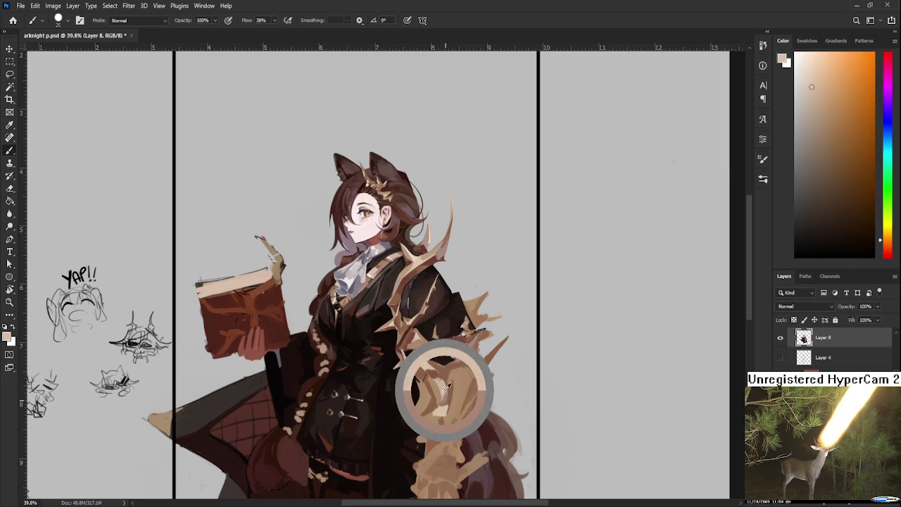
left_click(445, 385, "alt")
left_click(439, 386, "alt")
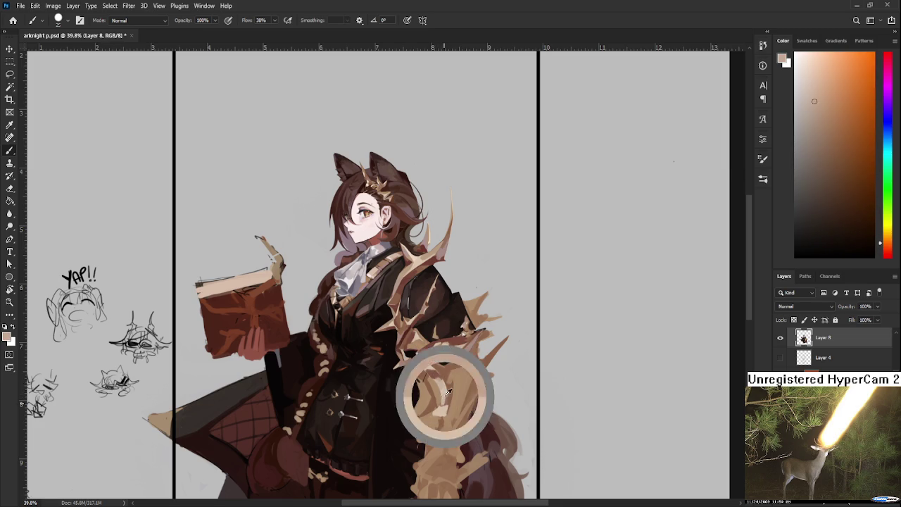
Step: Alternate reddish-brown from the coat and light tan from the fur for more spikes
left_click(440, 384, "alt")
left_click(443, 393, "alt")
left_click(438, 386, "alt")
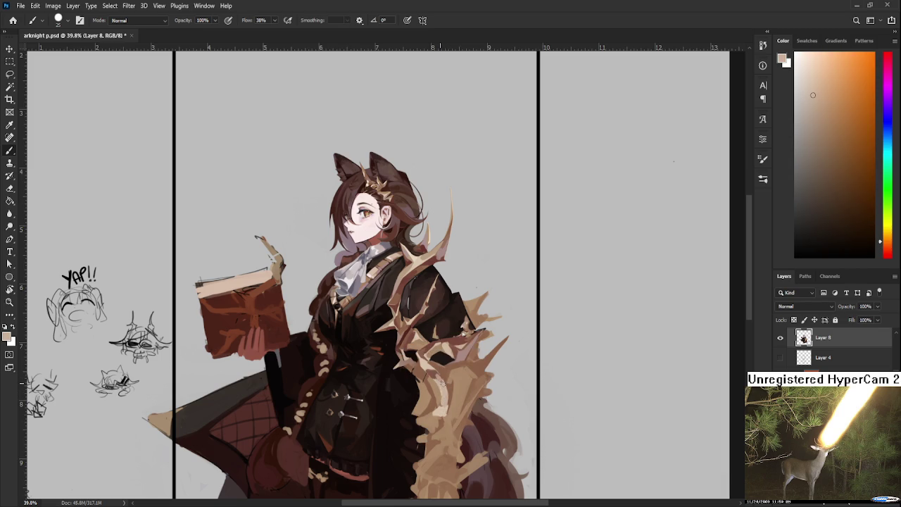
left_click(437, 377, "alt")
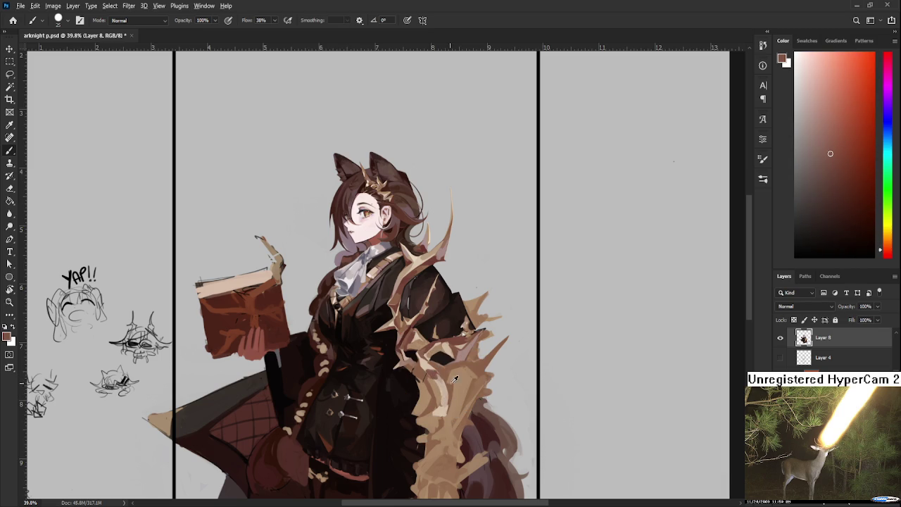
scroll(463, 380, "down", 2)
scroll(463, 377, "up", 2)
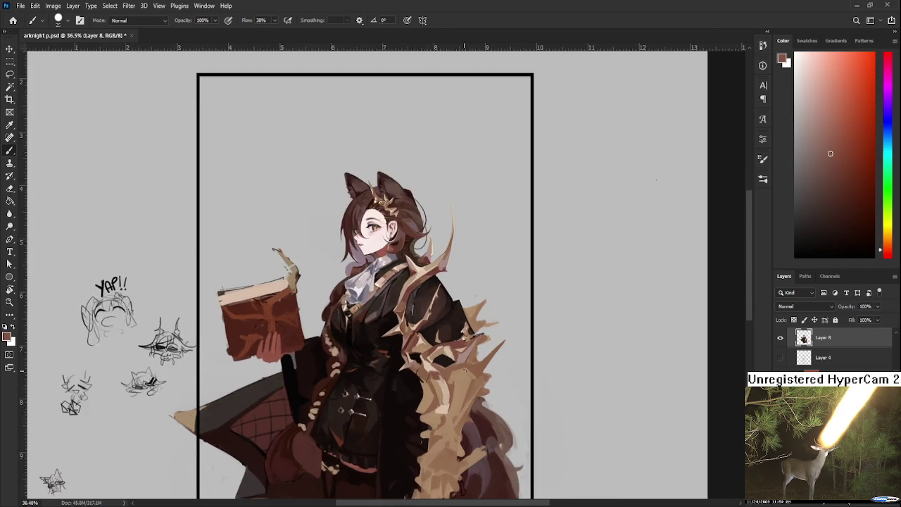
scroll(464, 371, "up", 1)
left_click(429, 352, "alt")
Step: Alternate between the light peach fur highlight and the coat's darker brown
left_click(426, 380, "alt")
left_click(435, 370, "alt")
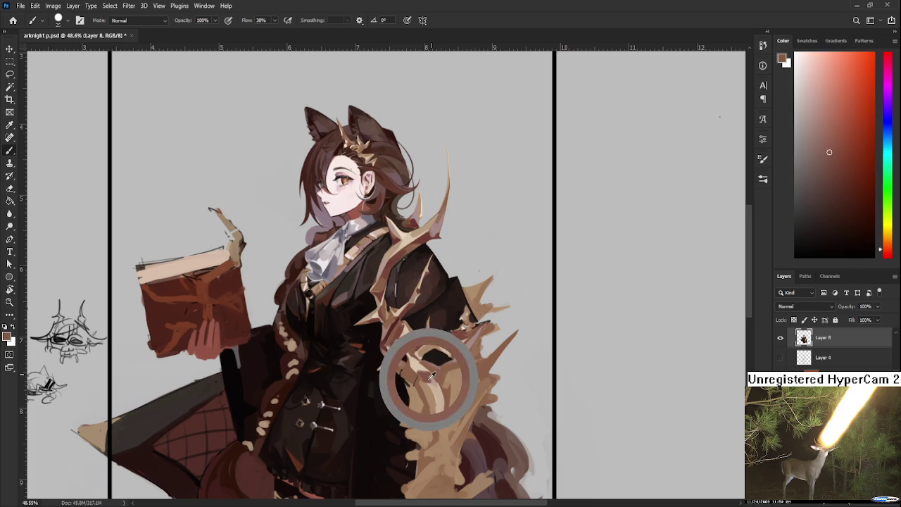
left_click(435, 370, "alt")
left_click(421, 365, "alt")
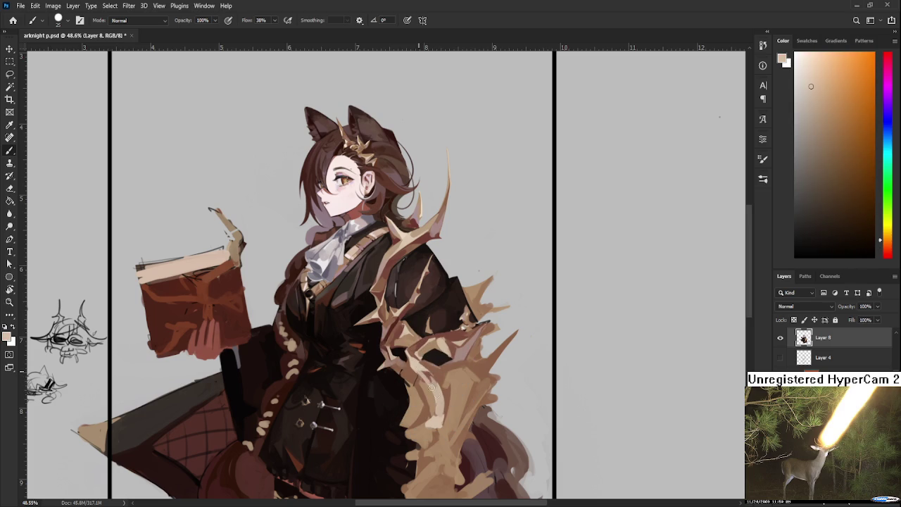
left_click(435, 375, "alt")
left_click(440, 379, "alt")
left_click(443, 386, "alt")
left_click(446, 395, "alt")
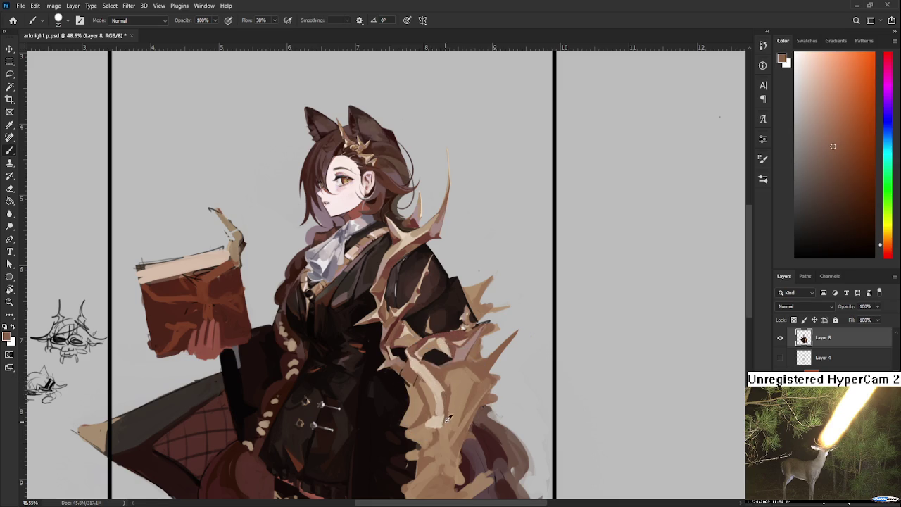
left_click(442, 392, "alt")
left_click(440, 389, "alt")
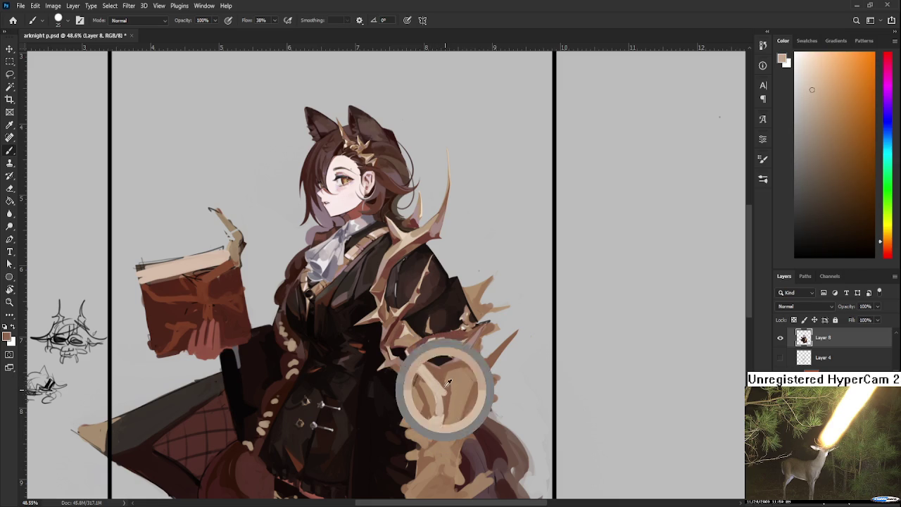
left_click(441, 389, "alt")
Step: Sample fur mid-tones and coat colour, ending on a lighter tan from the cloak
left_click(424, 373, "alt")
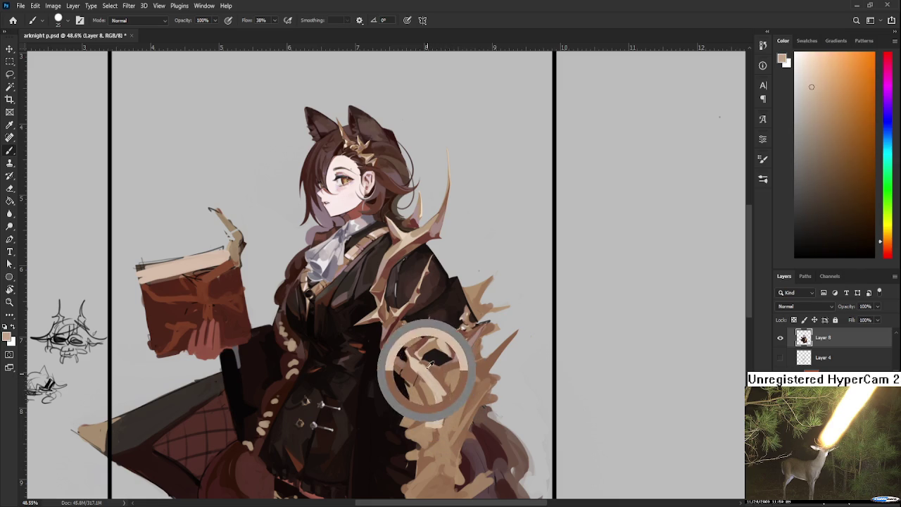
left_click(424, 345, "alt")
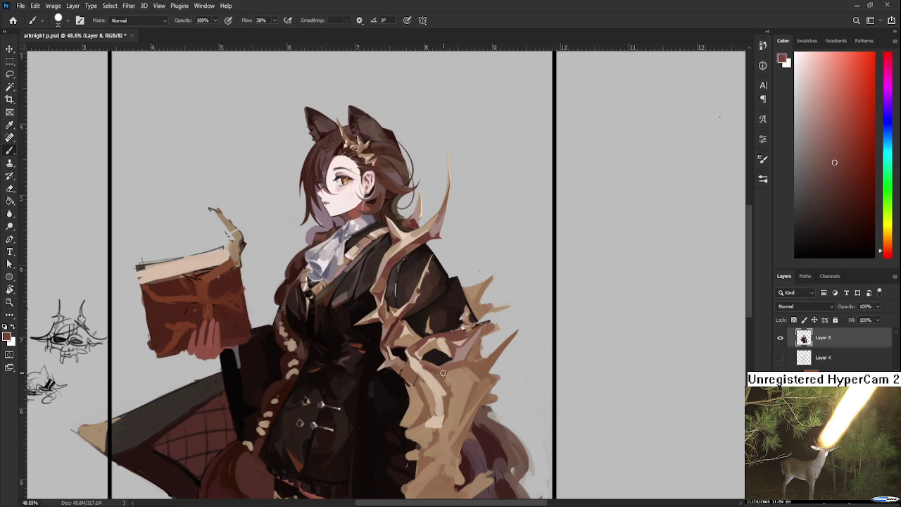
left_click(424, 363, "alt")
left_click(434, 371, "alt")
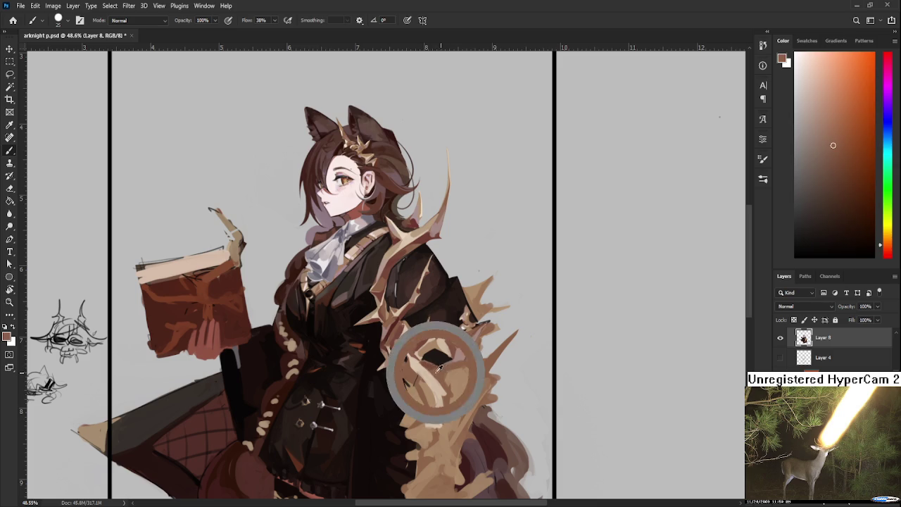
left_click(437, 366, "alt")
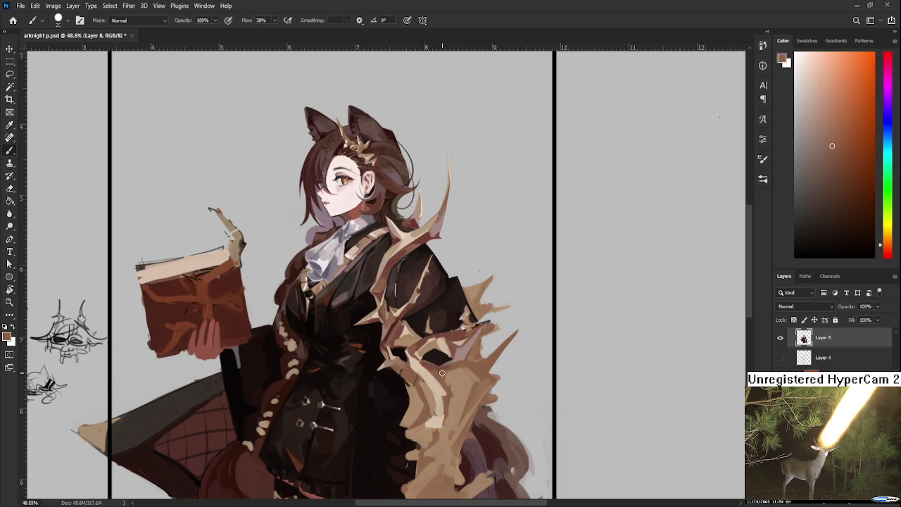
left_click(455, 375, "alt")
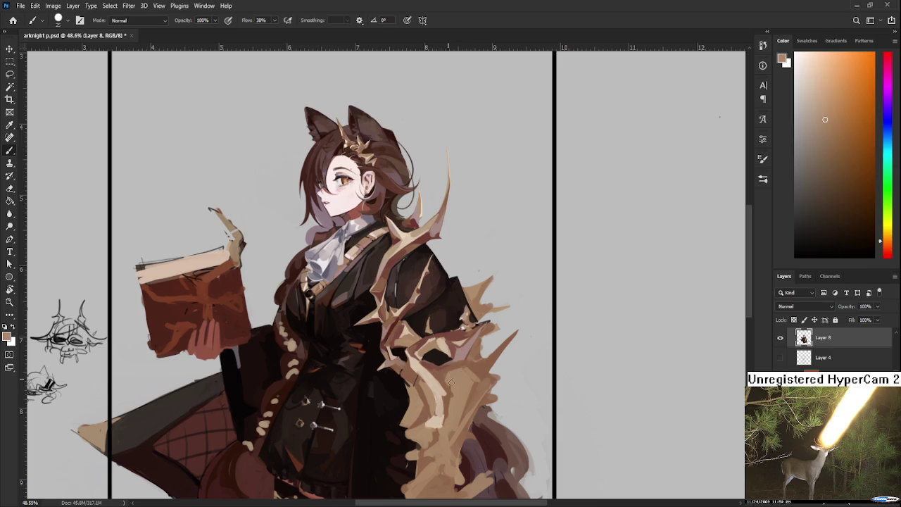
left_click(451, 377, "alt")
left_click(436, 390, "alt")
left_click(432, 395, "alt")
left_click(441, 394, "alt")
scroll(487, 385, "down", 1)
Step: Zoom the canvas out from 48.6% to 40.1% to view the figure and doodles
scroll(487, 384, "down", 1)
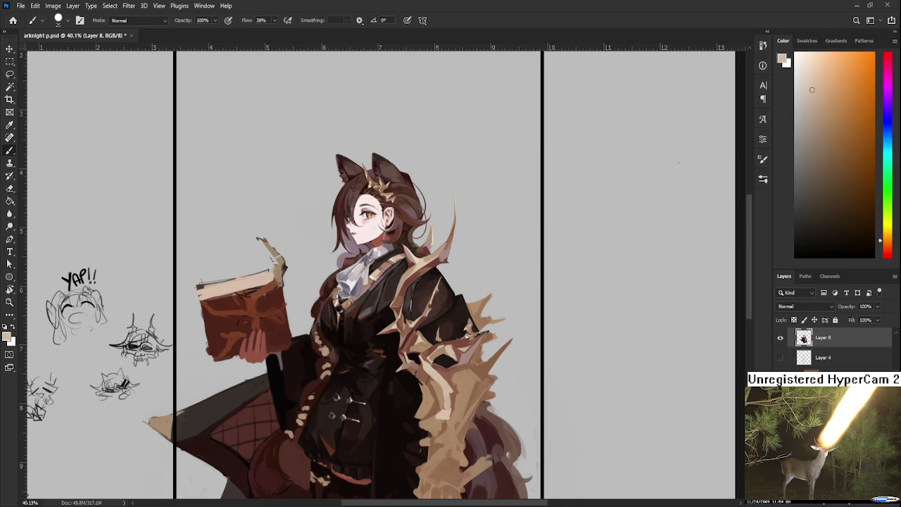
Step: Zoom back to 48.6%, paint a small cloak stroke, and drop the brush size to 10
scroll(454, 360, "up", 2)
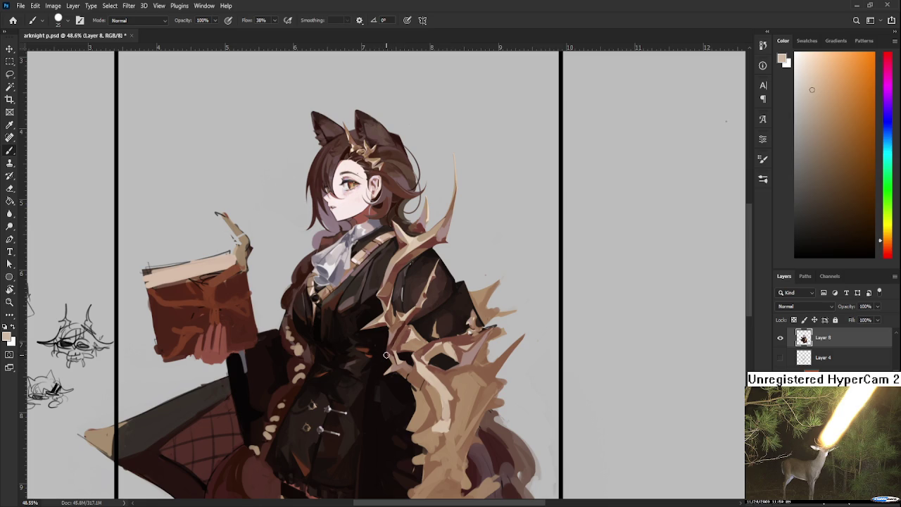
left_click_drag(387, 356, 396, 348)
left_click_drag(479, 322, 443, 352)
left_click(447, 343, "alt")
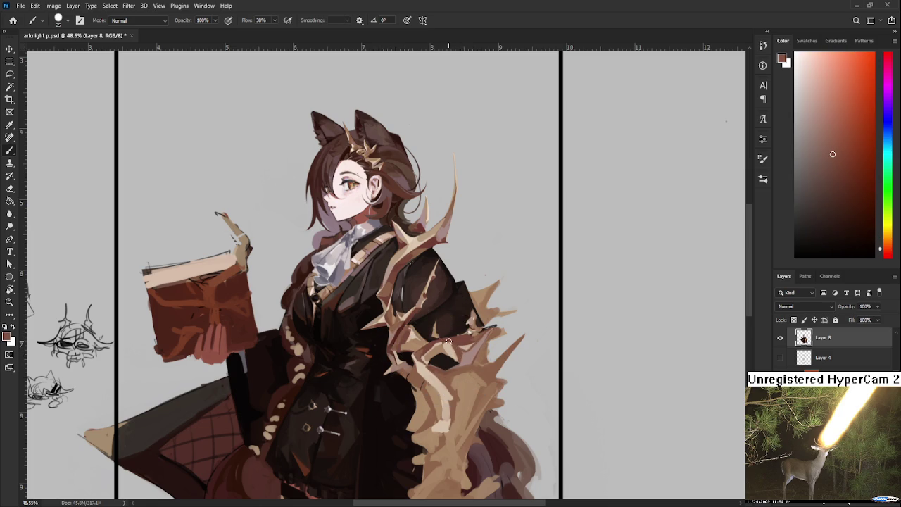
key("bracketleft")
Step: Eyedrop light peach, light tan and reddish-brown coat tones, settling on a dark cloak colour
left_click(456, 348, "alt")
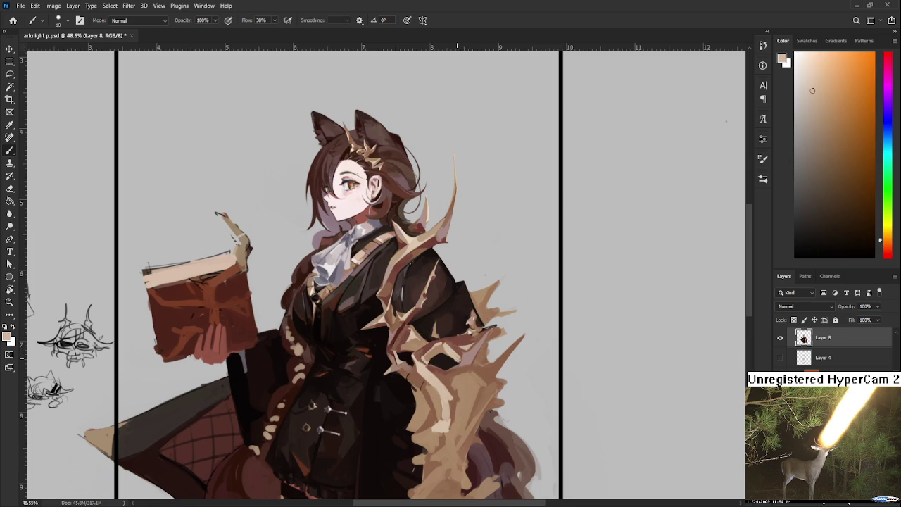
left_click(454, 354, "alt")
left_click(448, 359, "alt")
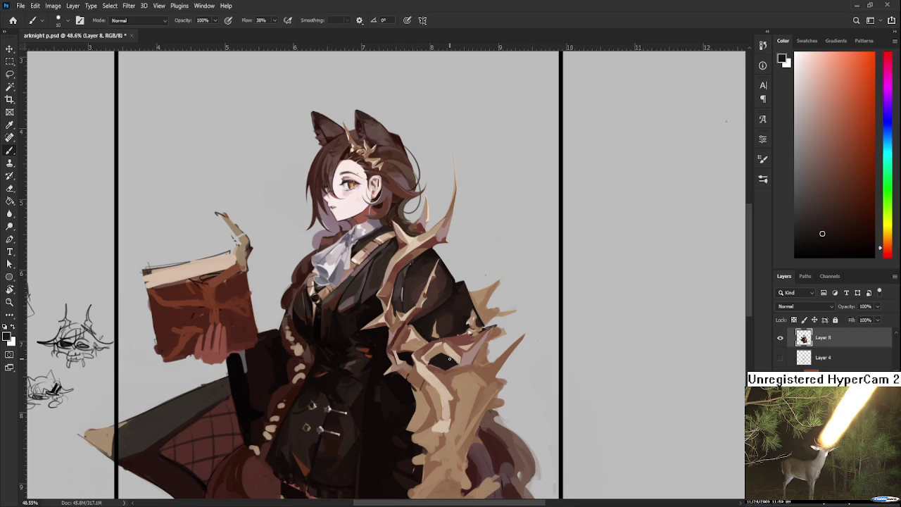
left_click(450, 360, "alt")
left_click(454, 358, "alt")
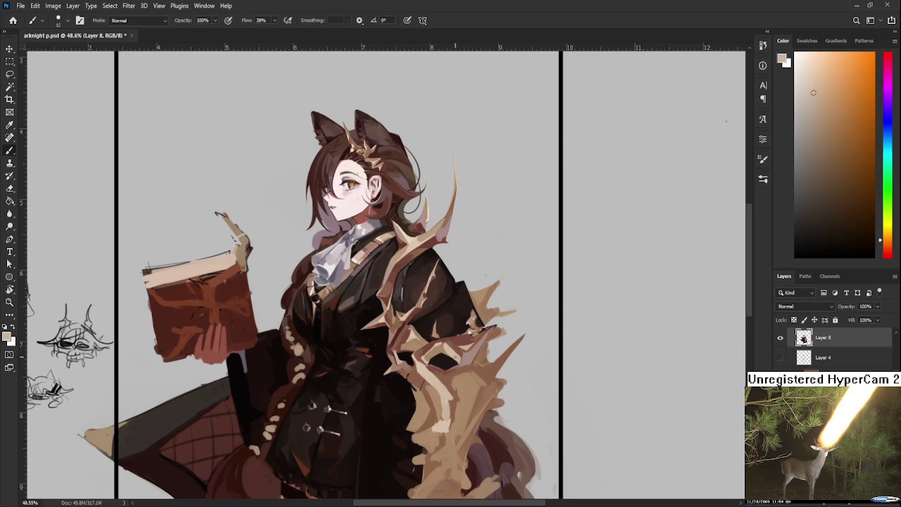
left_click(462, 354, "alt")
left_click(460, 347, "alt")
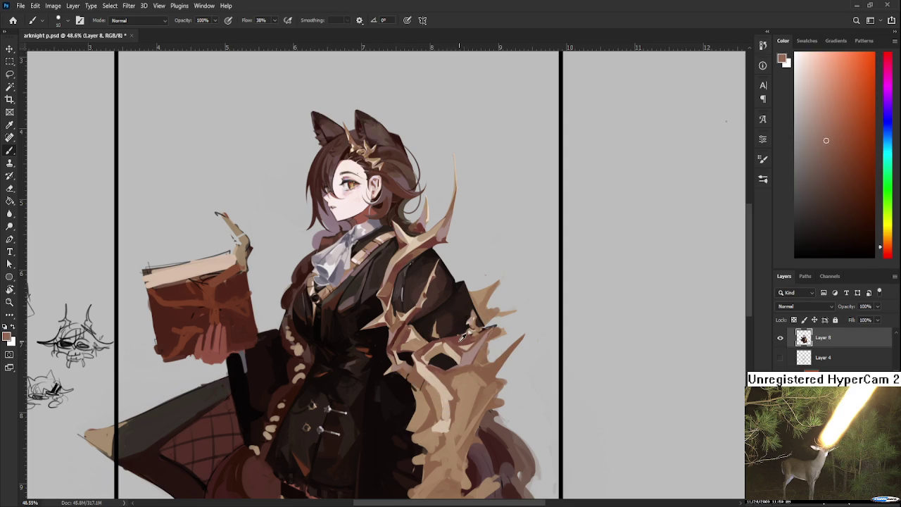
left_click(461, 336, "alt")
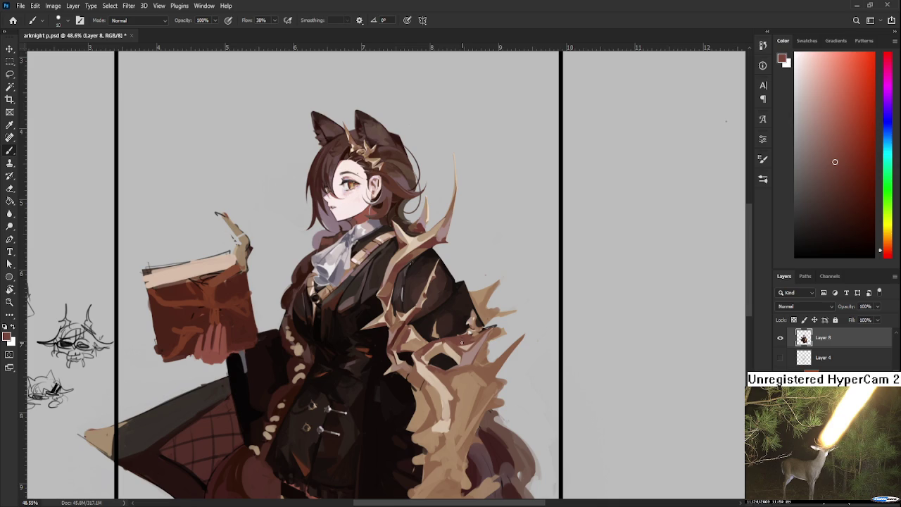
left_click(466, 336, "alt")
left_click(466, 335, "alt")
Step: Eyedrop dark fur and dark red cloak tones, finishing on a light pinkish-peach
left_click(465, 349, "alt")
left_click(432, 342, "alt")
left_click(450, 338, "alt")
left_click(452, 343, "alt")
left_click(446, 338, "alt")
left_click(459, 335, "alt")
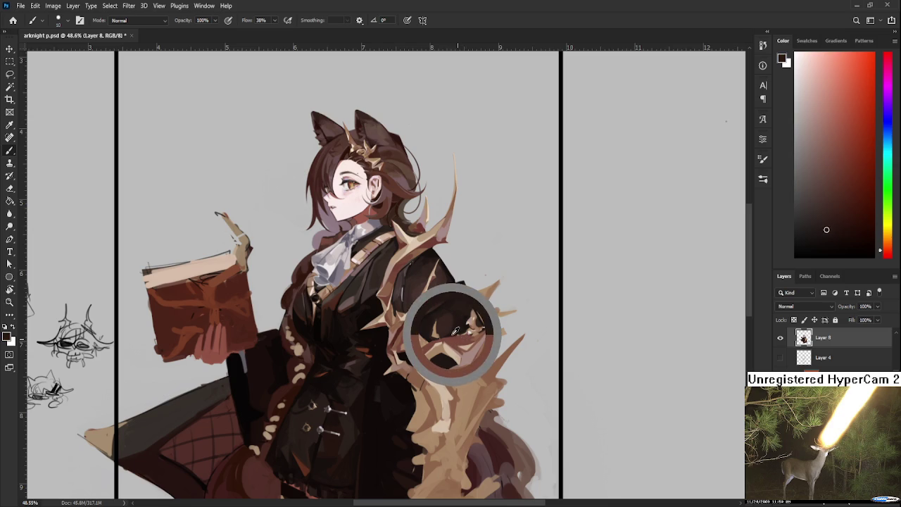
left_click_drag(459, 334, 470, 344)
left_click(463, 338, "alt")
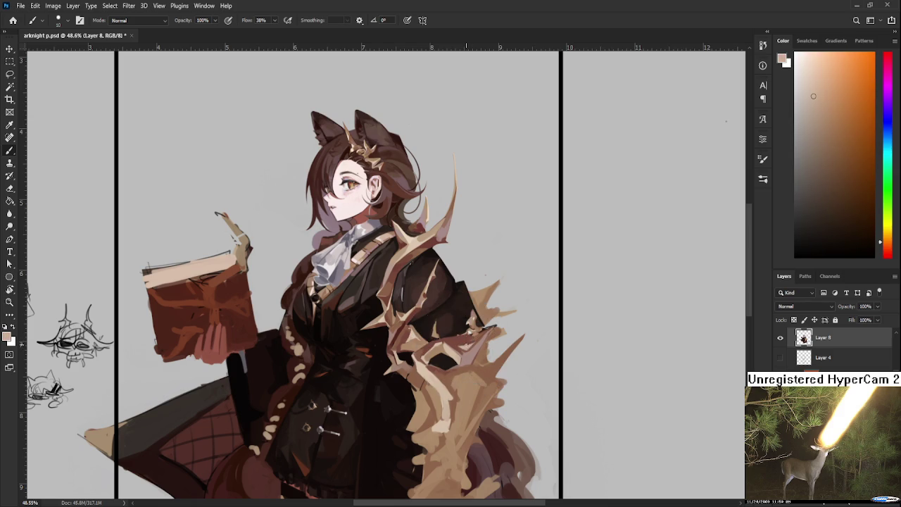
left_click(466, 338, "alt")
left_click(472, 338, "alt")
left_click(474, 343, "alt")
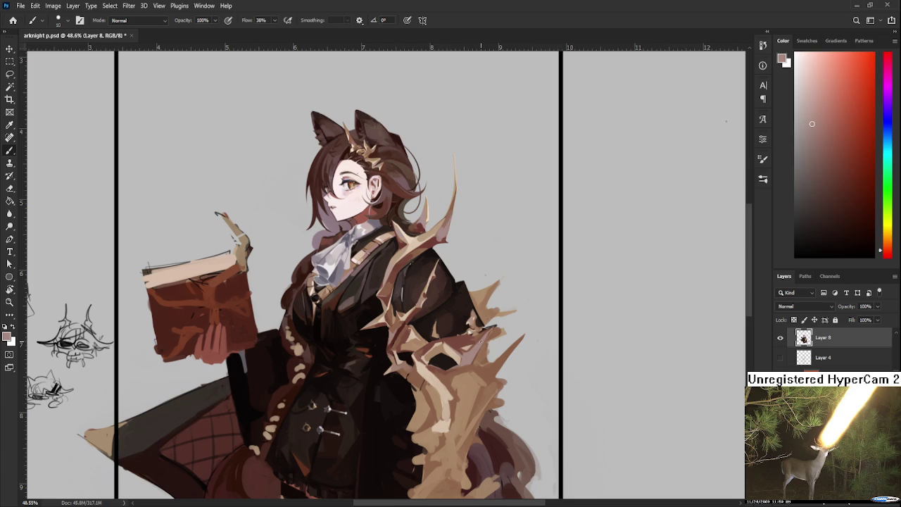
Step: Paint pale marks over the dark cloak spike and lighten parts of it
left_click_drag(476, 341, 484, 331)
left_click(479, 341, "alt")
left_click(482, 332, "alt")
left_click_drag(475, 339, 461, 339)
left_click_drag(461, 339, 458, 348)
Step: Eyedrop alternating darker reddish-brown and lighter tones from the fur cloak
left_click(471, 337, "alt")
left_click(471, 330, "alt")
left_click(454, 343, "alt")
left_click(464, 346, "alt")
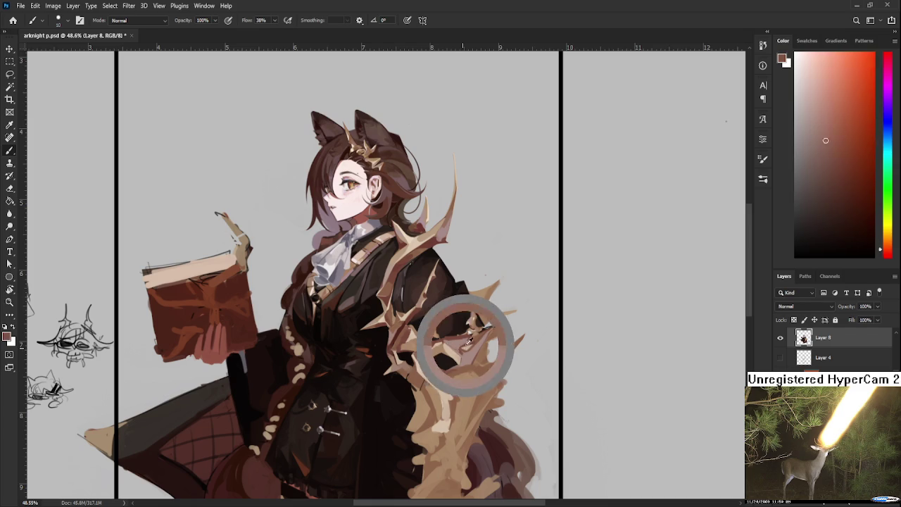
left_click(470, 332, "alt")
left_click(456, 341, "alt")
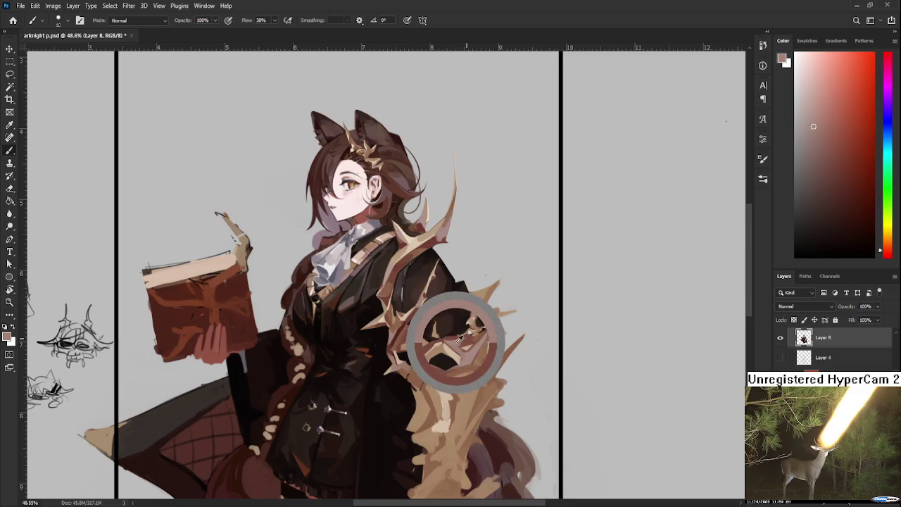
left_click(470, 335, "alt")
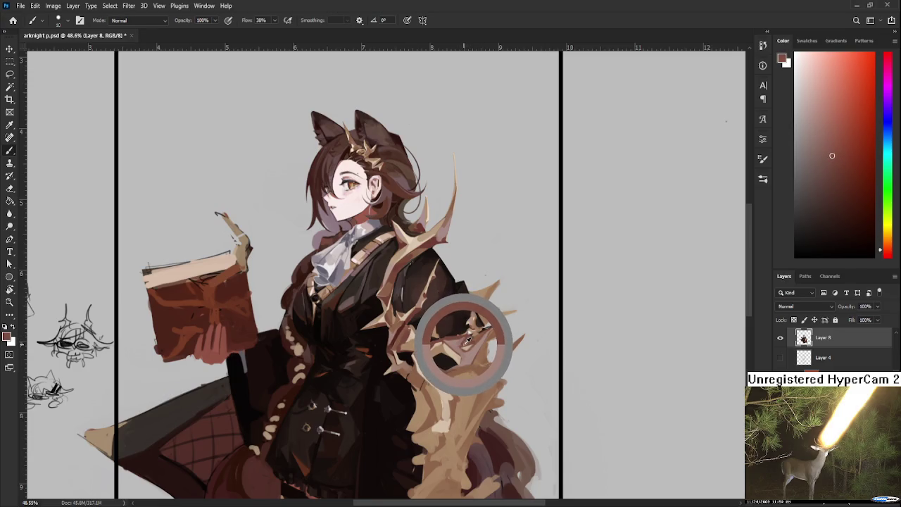
Step: Resample darker cloak tones around the spike, comparing slight colour variations
left_click(451, 338, "alt")
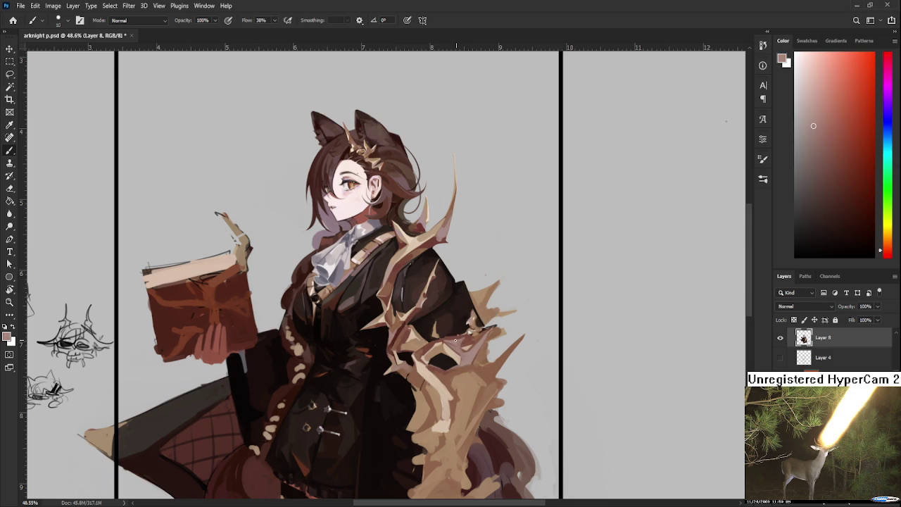
left_click(469, 335, "alt")
left_click(470, 336, "alt")
left_click(469, 336, "alt")
left_click(471, 334, "alt")
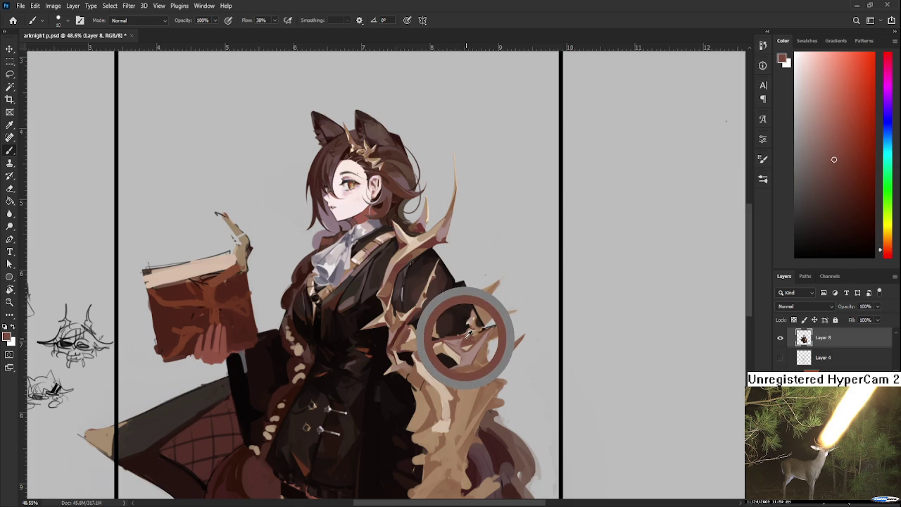
left_click(470, 336, "alt")
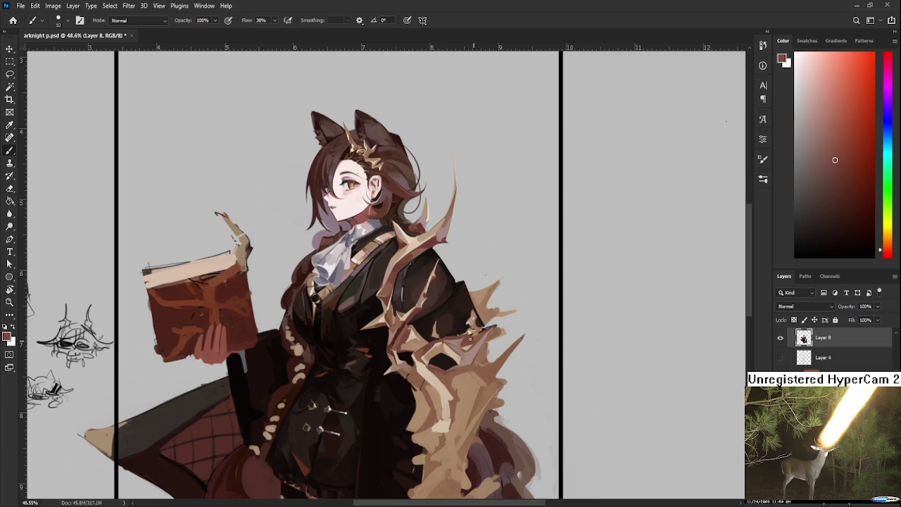
left_click(476, 338, "alt")
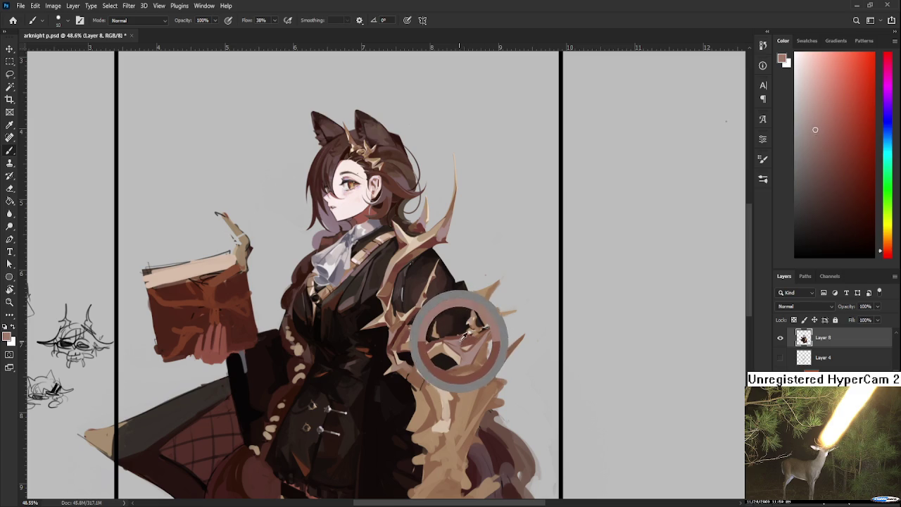
Step: Sample light tan, muted reddish-brown, peach-orange and redder brown shades from the cloak
left_click_drag(467, 338, 465, 338)
left_click(463, 349, "alt")
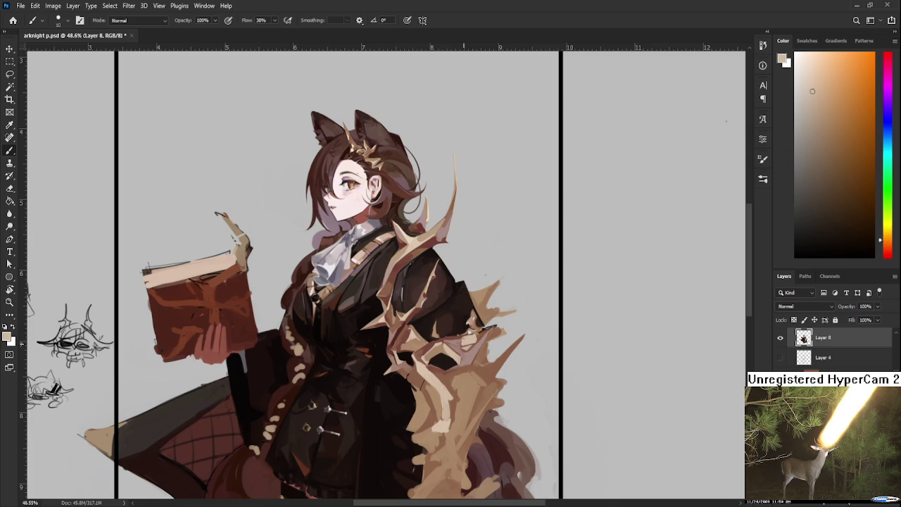
left_click(461, 339, "alt")
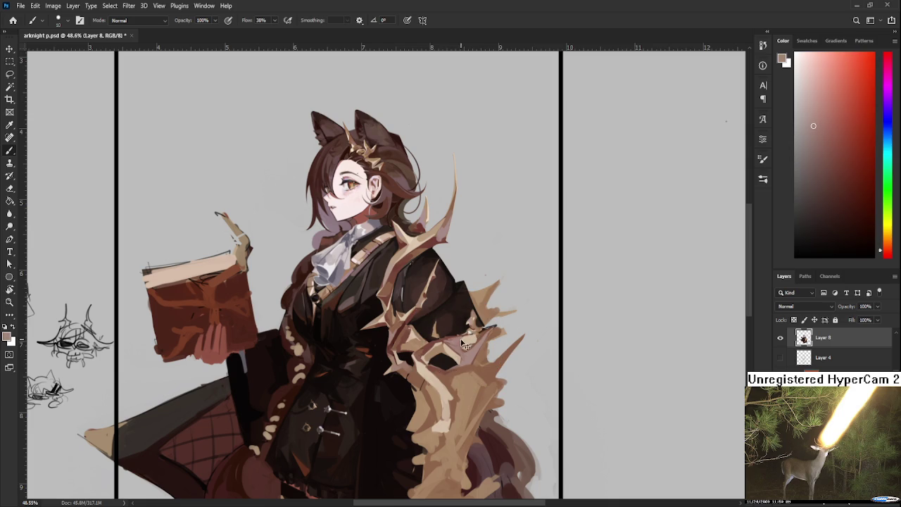
left_click(459, 323, "alt")
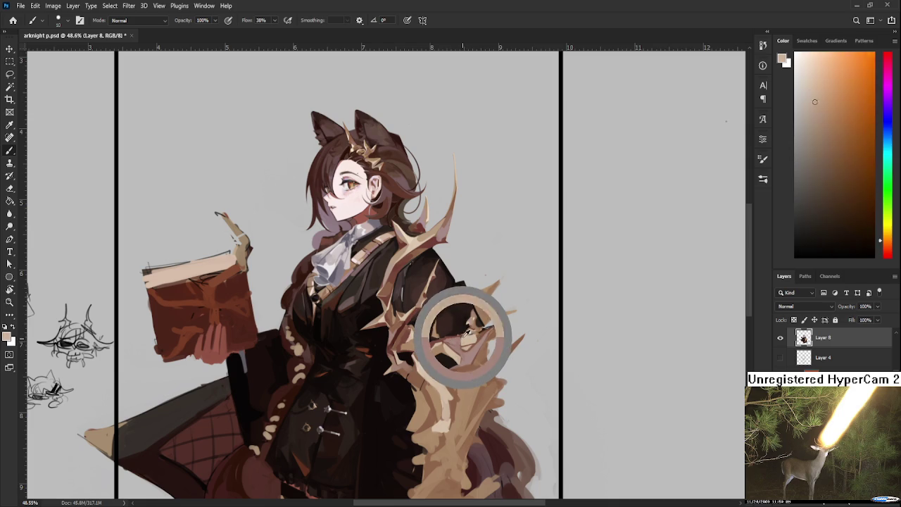
left_click(469, 338, "alt")
left_click(467, 338, "alt")
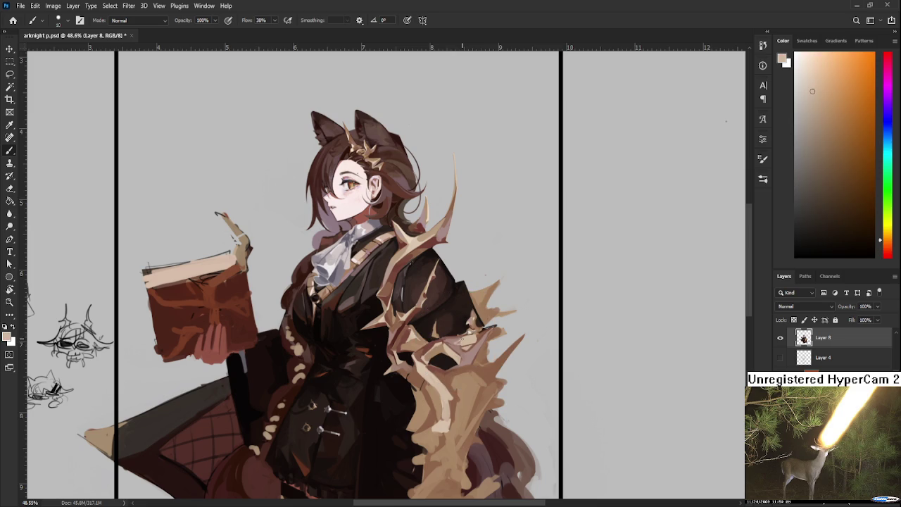
left_click(461, 340, "alt")
left_click(459, 339, "alt")
left_click(456, 339, "alt")
Step: Sample darker and lighter browns and light peach, settling on a light tan painting colour
left_click(457, 340, "alt")
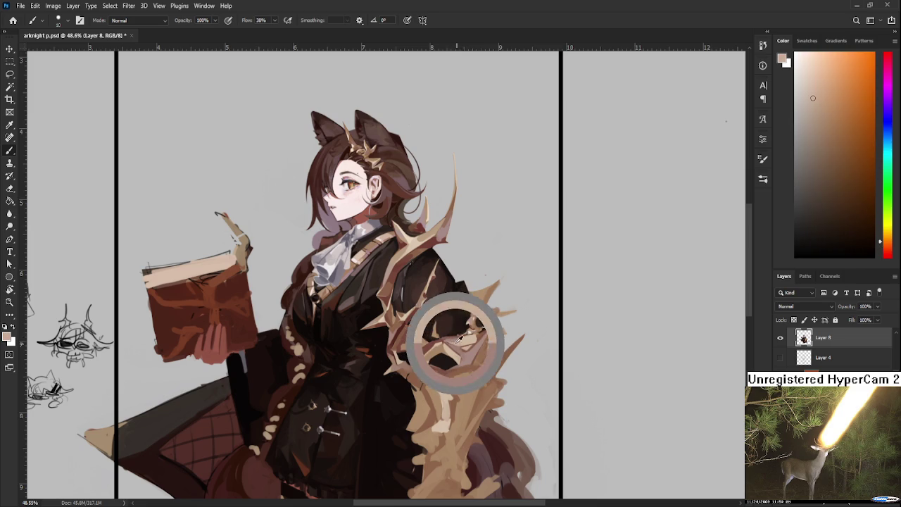
left_click(457, 340, "alt")
left_click(457, 339, "alt")
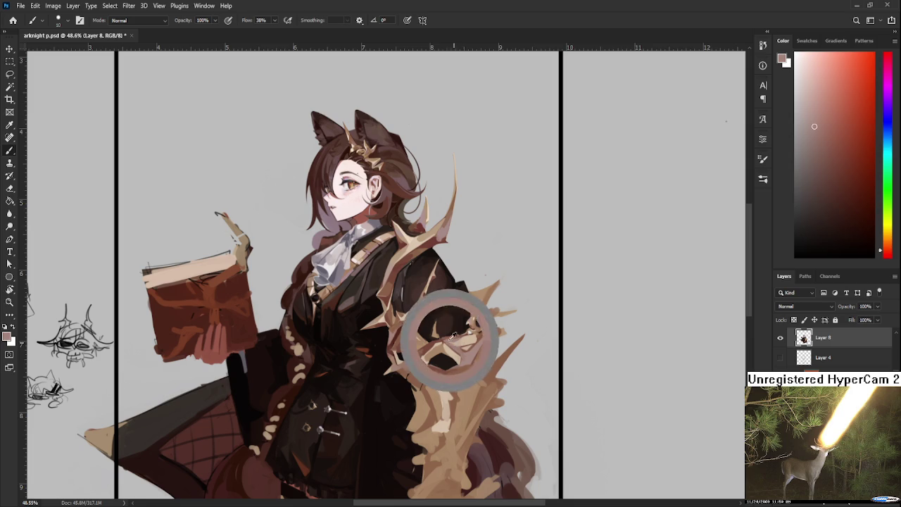
left_click(454, 337, "alt")
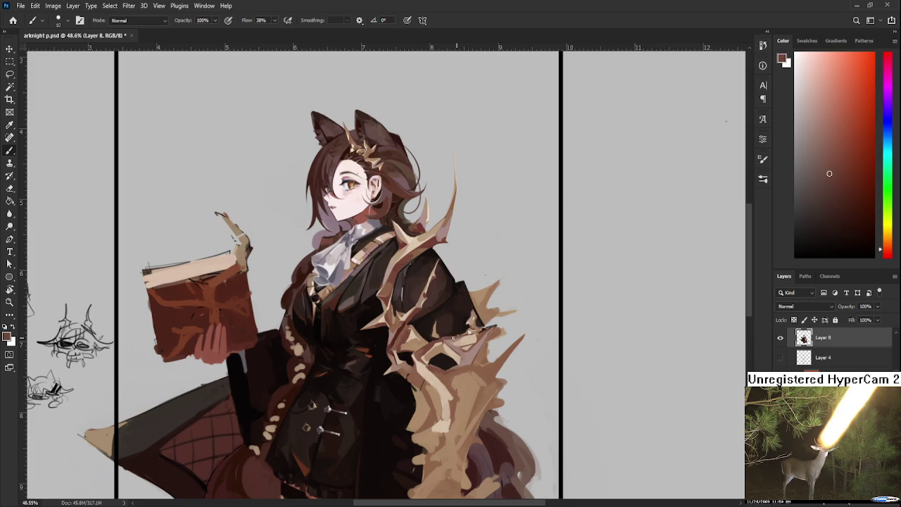
left_click(471, 337, "alt")
left_click(442, 338, "alt")
left_click(456, 335, "alt")
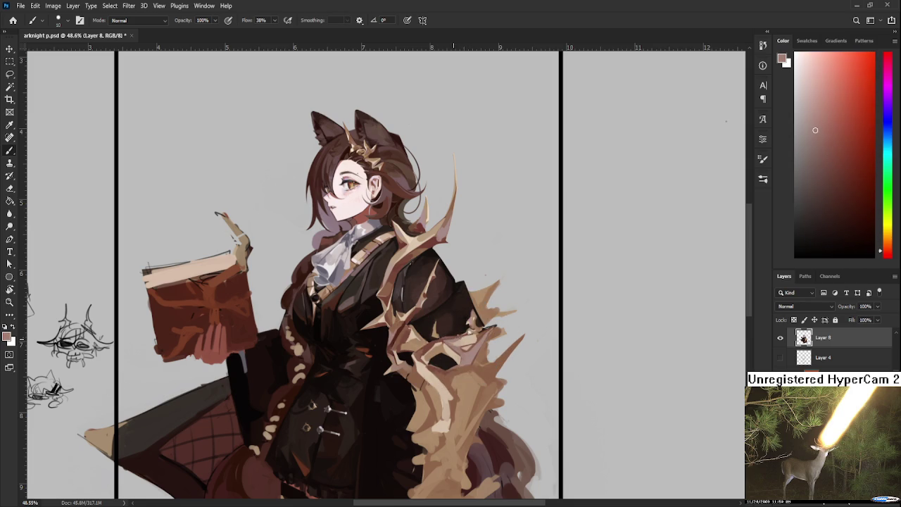
left_click(476, 335, "alt")
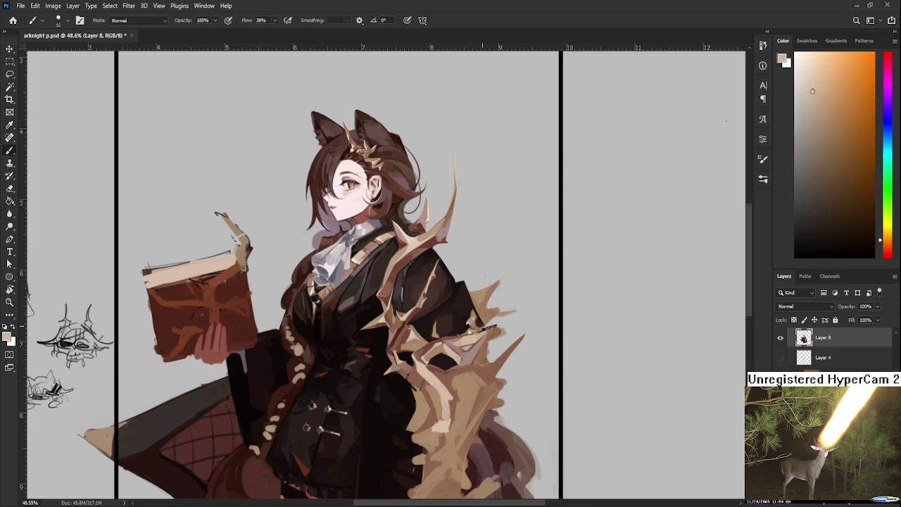
mouse_move(484, 340)
left_mouse_down()
mouse_move(445, 362)
mouse_move(432, 356)
left_mouse_up()
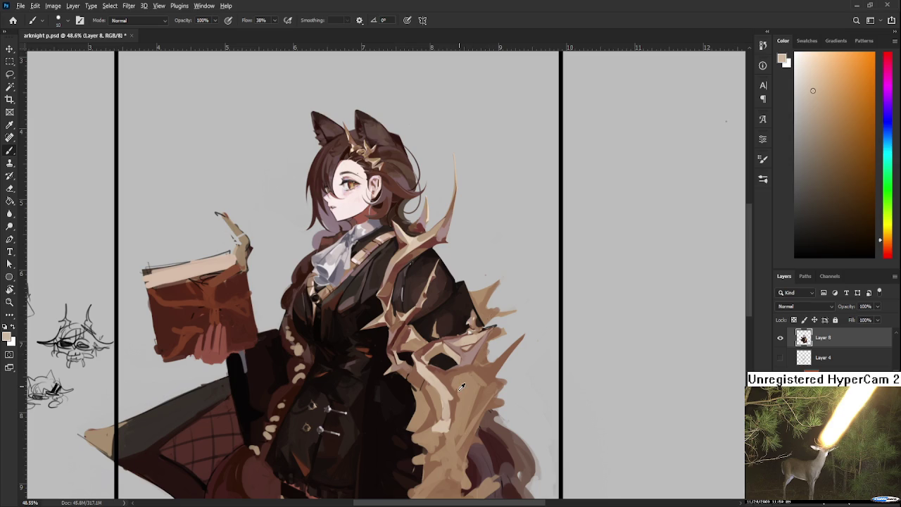
Step: Paint light tan strokes over the fur mantle, sampling orange-brown and tan from the fur
left_click(457, 404, "alt")
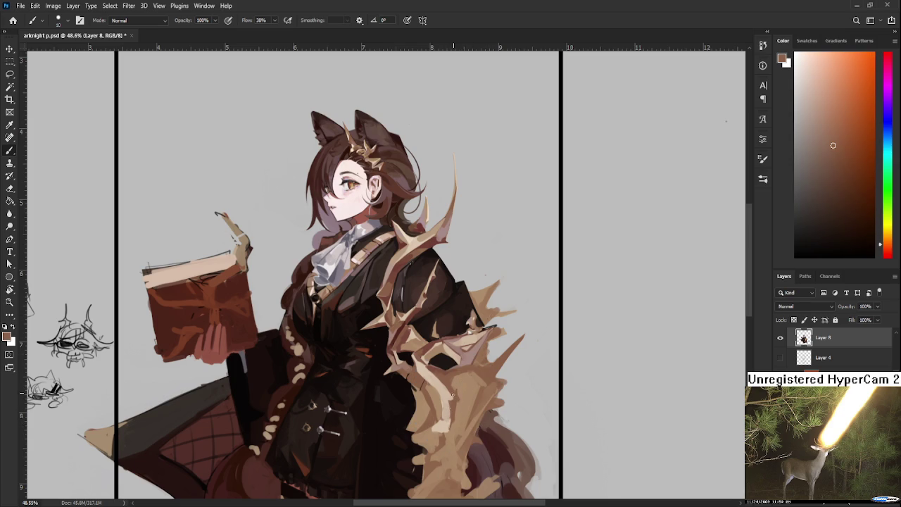
left_click(450, 399, "alt")
left_click(450, 400, "alt")
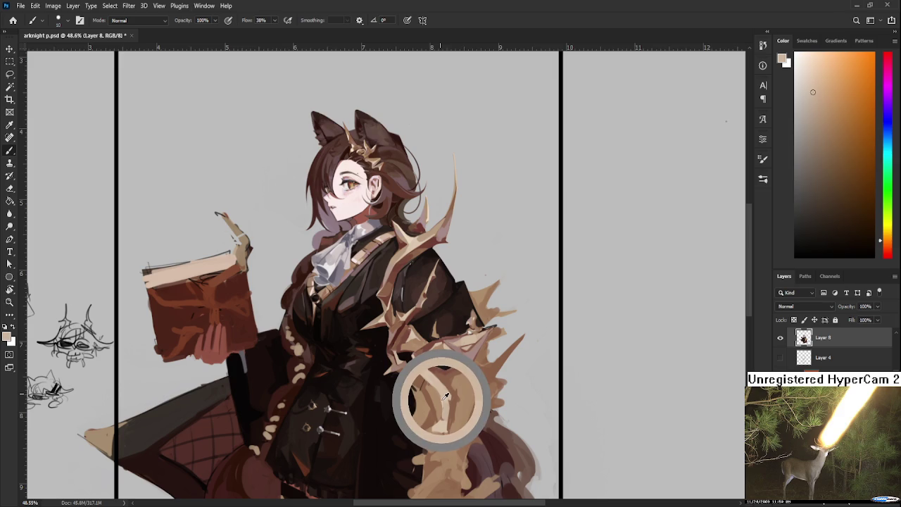
left_click(448, 406, "alt")
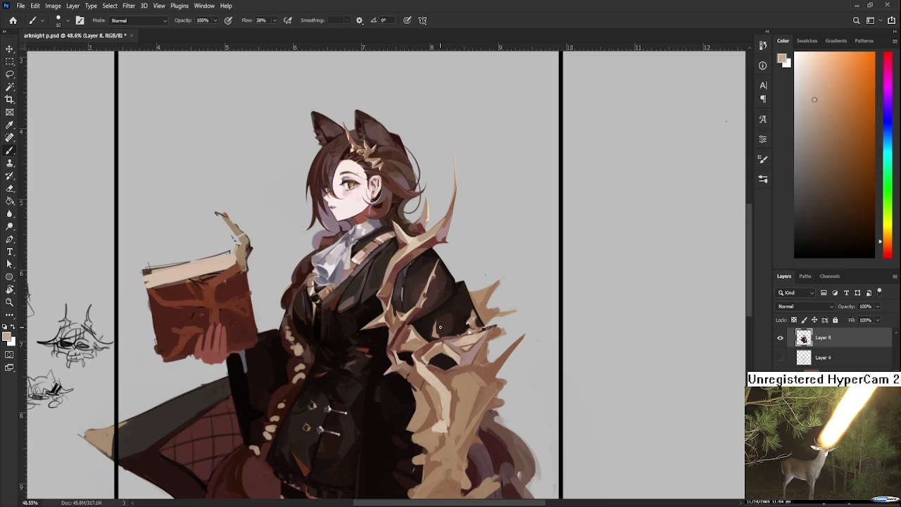
Step: Add muted reddish-brown shading strokes sampled from the mantle
left_click(462, 353, "alt")
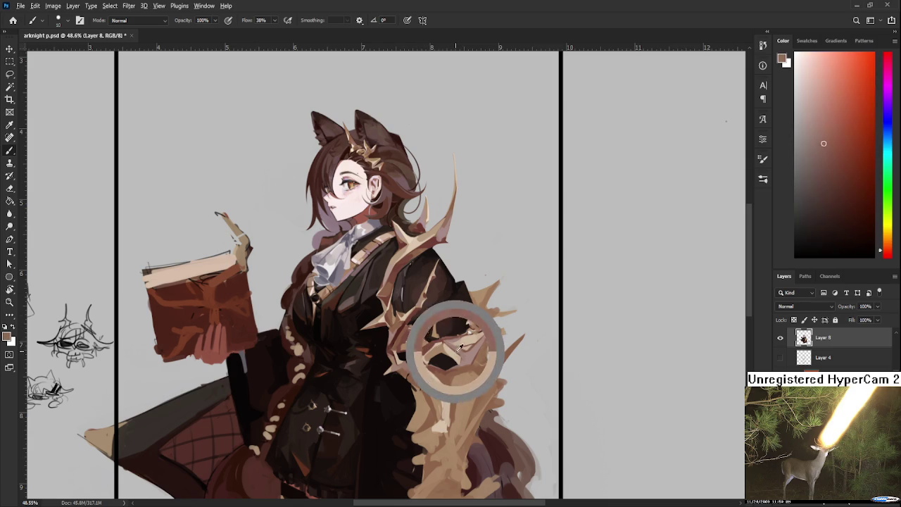
left_click(470, 353, "alt")
left_click(472, 352, "alt")
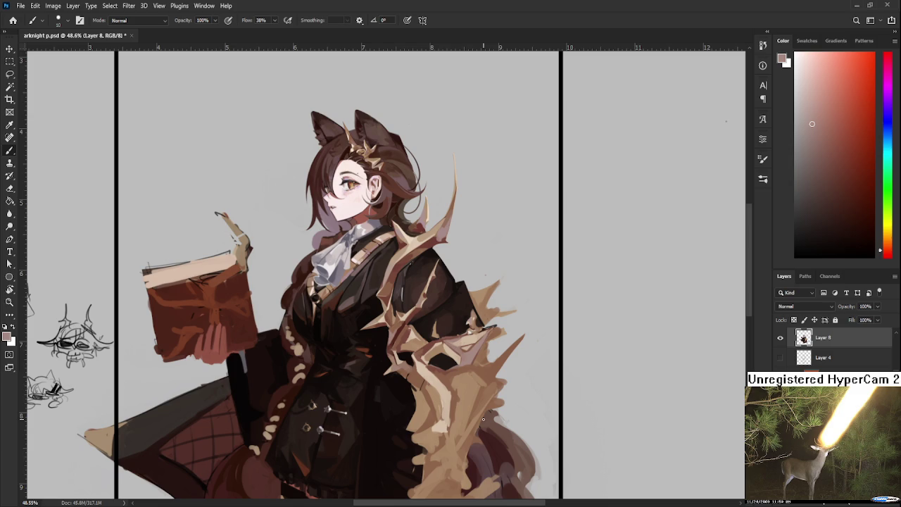
Step: Alternate orange-tan and darker brown strokes to split the fur clumps beside the waist
left_click_drag(483, 420, 460, 388)
left_click(426, 359, "alt")
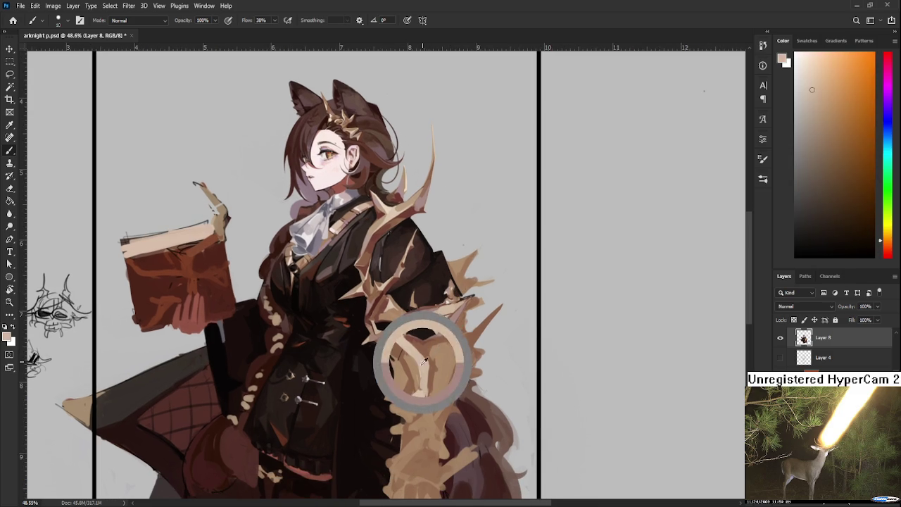
left_click_drag(425, 359, 431, 366)
left_click(434, 372, "alt")
left_click(436, 370, "alt")
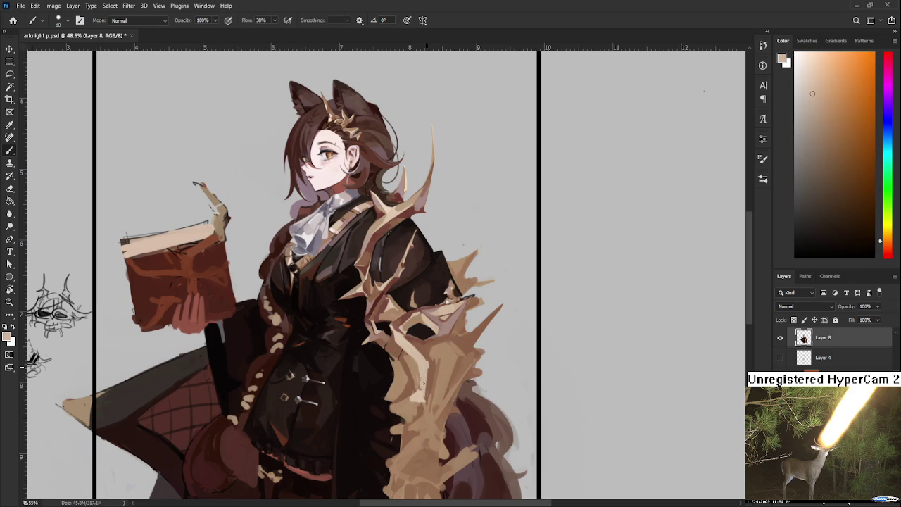
left_click(426, 381, "alt")
left_click(429, 368, "alt")
left_click(430, 366, "alt")
left_click(427, 361, "alt")
left_click(426, 358, "alt")
left_click(426, 356, "alt")
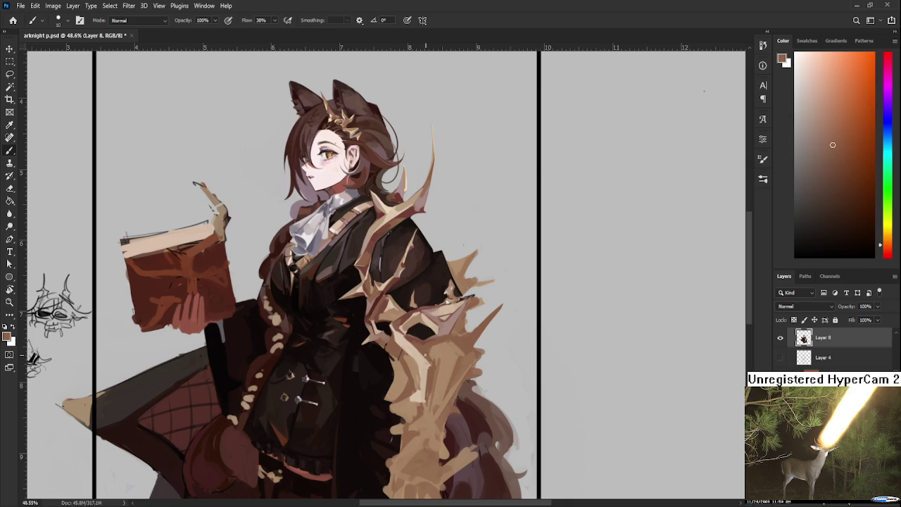
left_click(427, 370, "alt")
left_click(425, 367, "alt")
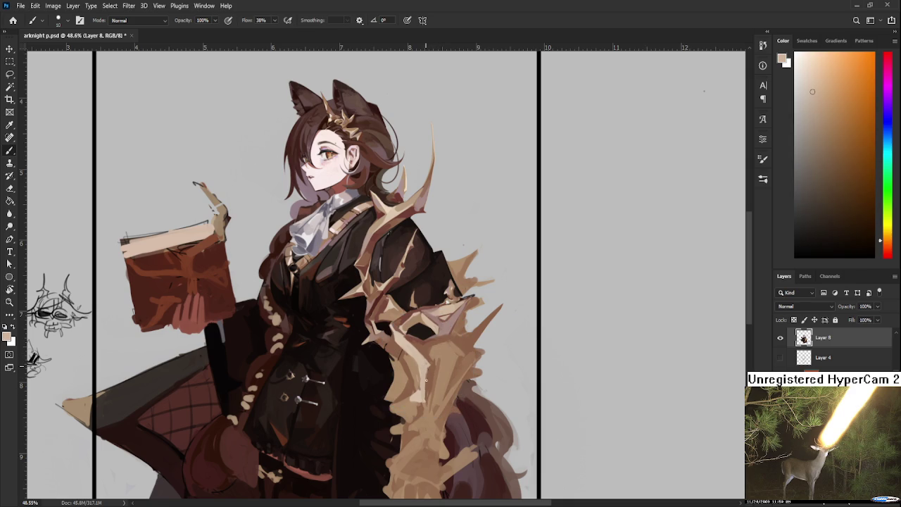
left_click(426, 369, "alt")
Step: Refine the waist-side fur clumps with dark brown gaps and lighter tan highlights
left_click(424, 373, "alt")
left_click(430, 375, "alt")
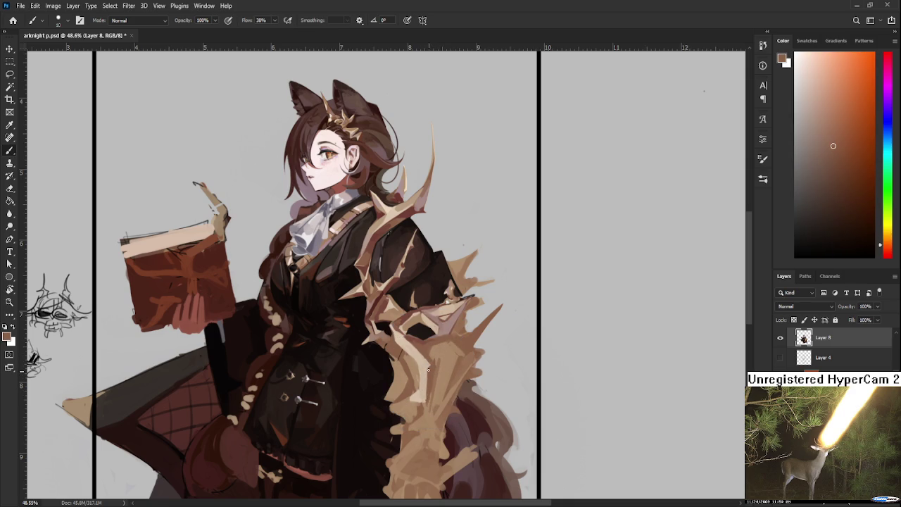
left_click(423, 378, "alt")
left_click(430, 371, "alt")
left_click(428, 366, "alt")
left_click(433, 369, "alt")
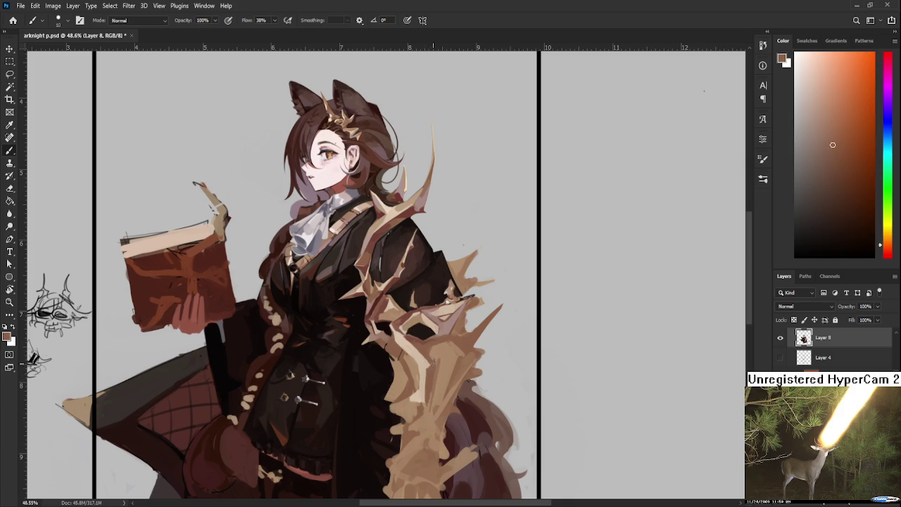
left_click(430, 354, "alt")
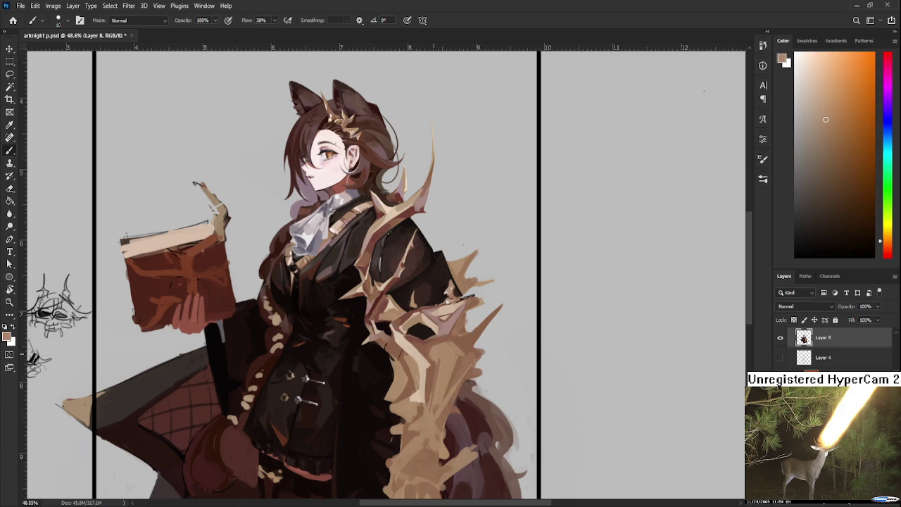
left_click(426, 358, "alt")
left_click(440, 365, "alt")
left_click(437, 383, "alt")
left_click(440, 364, "alt")
left_click(432, 394, "alt")
left_click(438, 366, "alt")
left_click(412, 345, "alt")
Step: Sample light tan from the mantle and enlarge the brush to size 30
left_click_drag(471, 349, 483, 388)
scroll(483, 388, "down", 3)
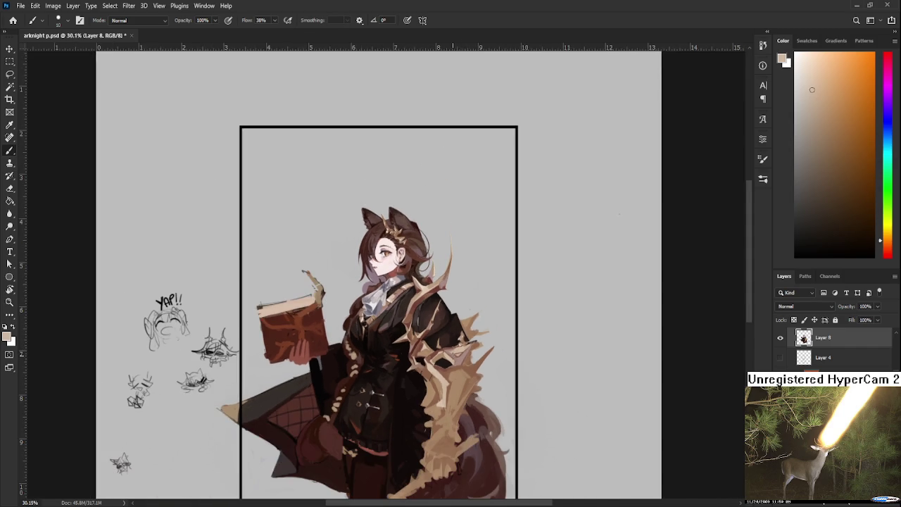
scroll(458, 352, "up", 2)
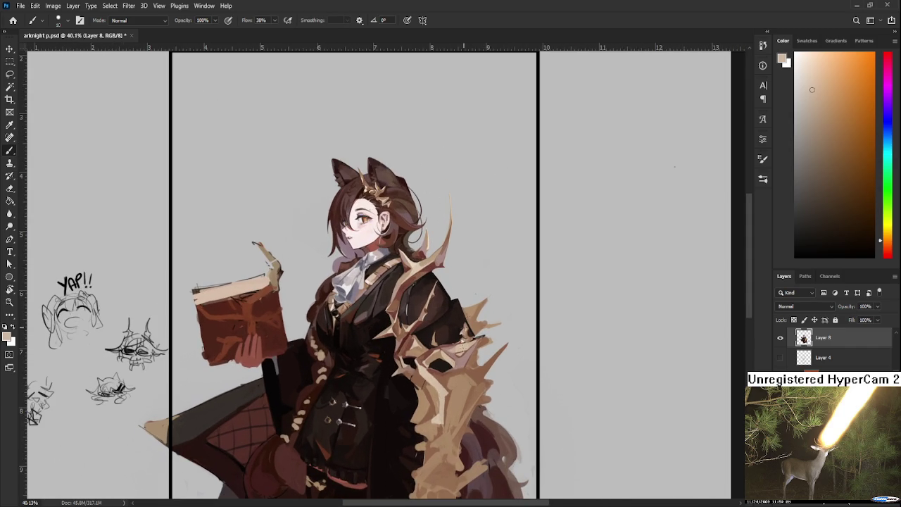
left_click_drag(472, 399, 437, 360)
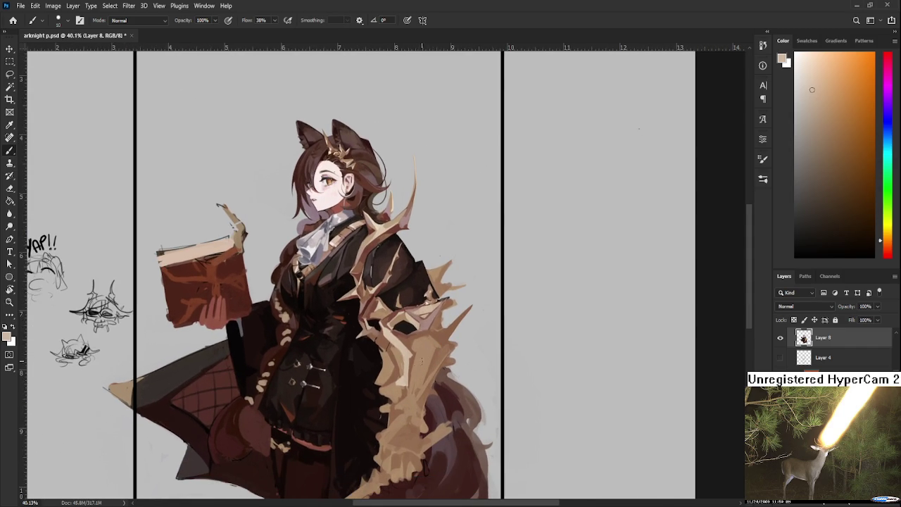
left_click(408, 352, "alt")
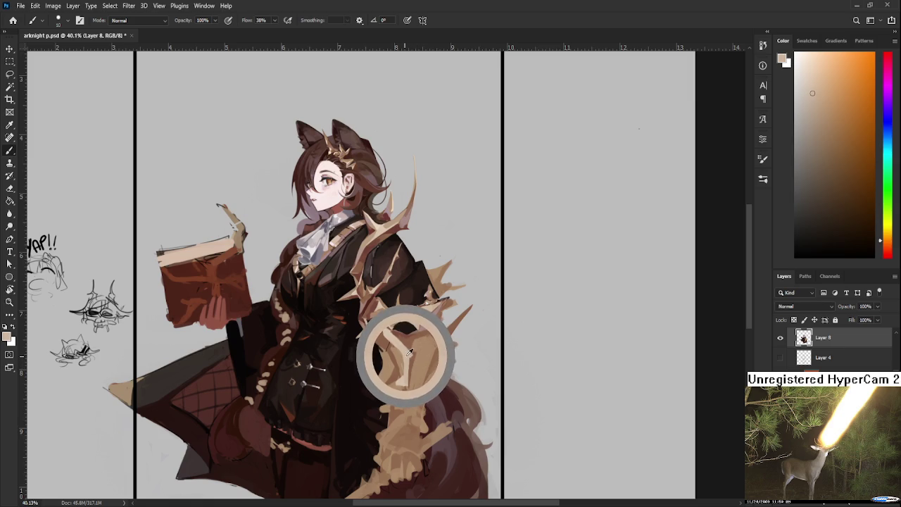
left_click_drag(409, 352, 415, 341)
key("bracketright")
key("bracketright")
key("bracketright")
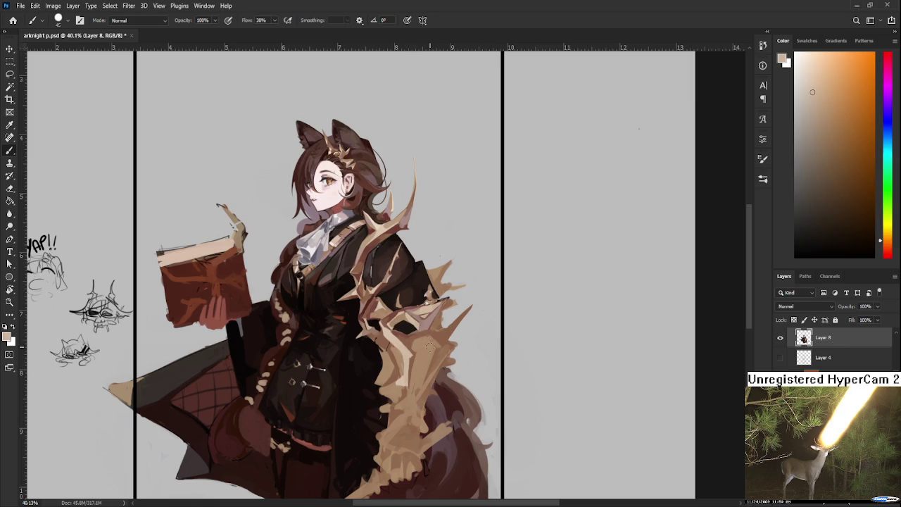
Step: Shade the lower mantle with dark reddish brown and light pinkish-grey tones
left_click(431, 325, "alt")
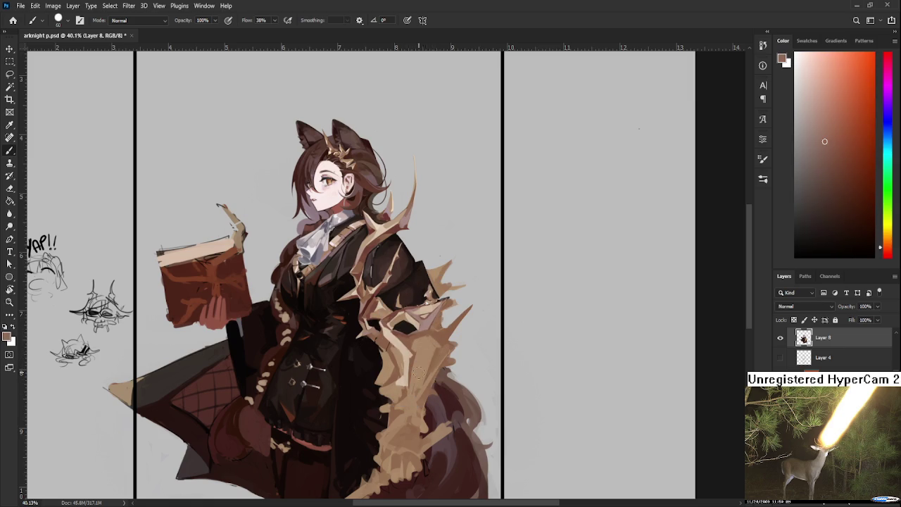
left_click(428, 321, "alt")
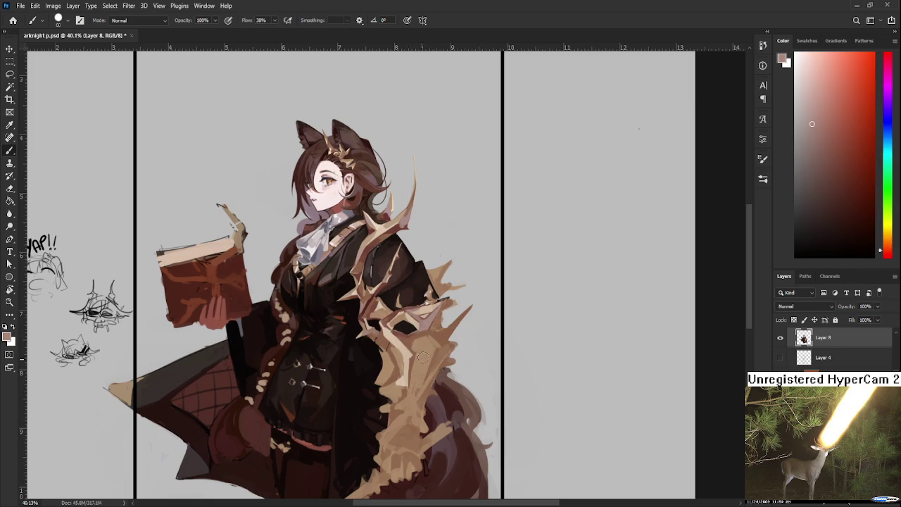
left_click(433, 330, "alt")
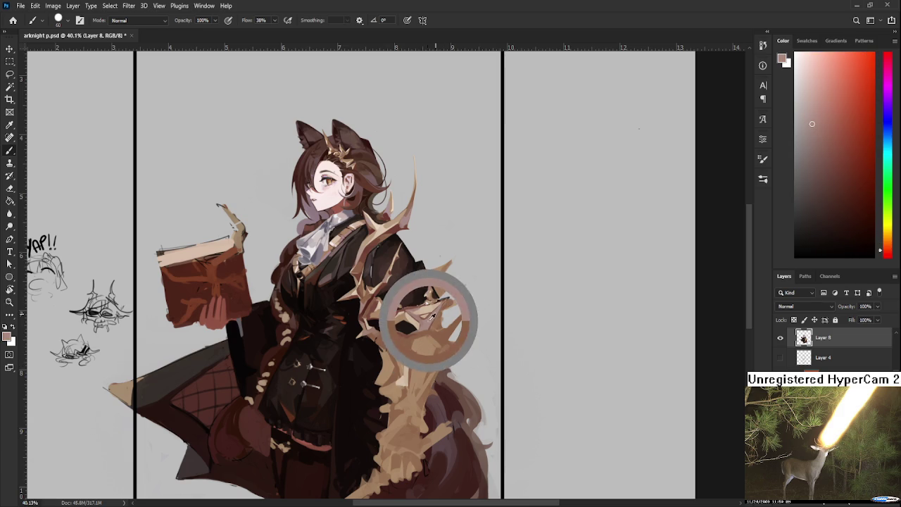
left_click(429, 374, "alt")
left_click(440, 359, "alt")
left_click_drag(441, 352, 408, 362)
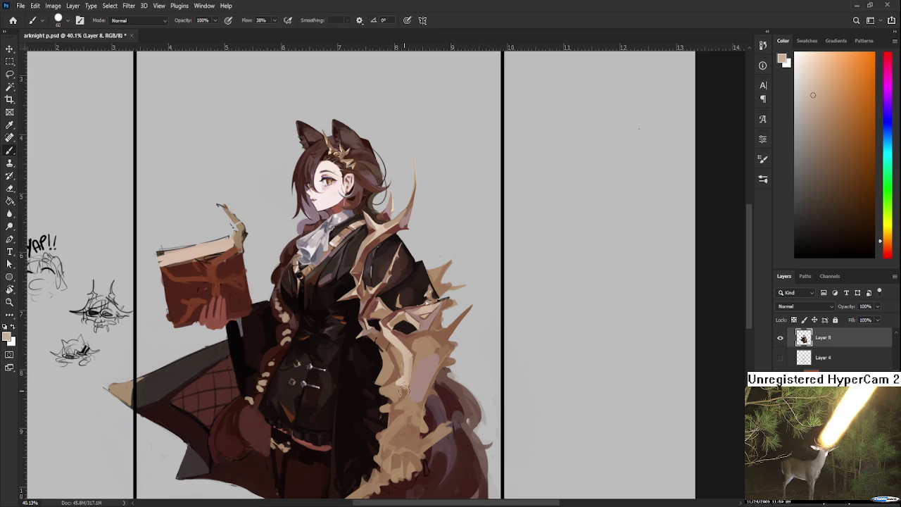
Step: Paint darker reddish-brown and lighter tan where the mantle meets the tail, brush size 25
left_click(406, 377, "alt")
left_click(406, 377, "alt")
left_click_drag(407, 377, 412, 338)
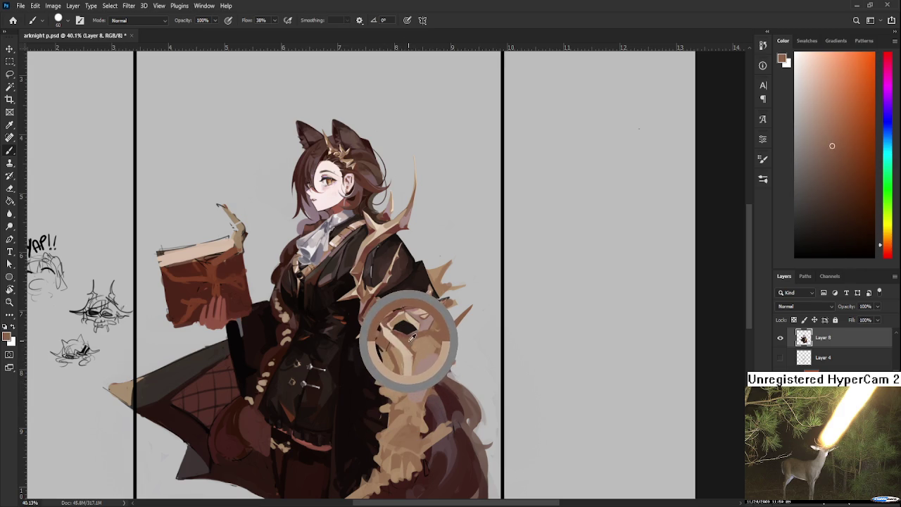
mouse_move(412, 338)
left_mouse_down()
mouse_move(423, 352)
mouse_move(399, 343)
left_mouse_up()
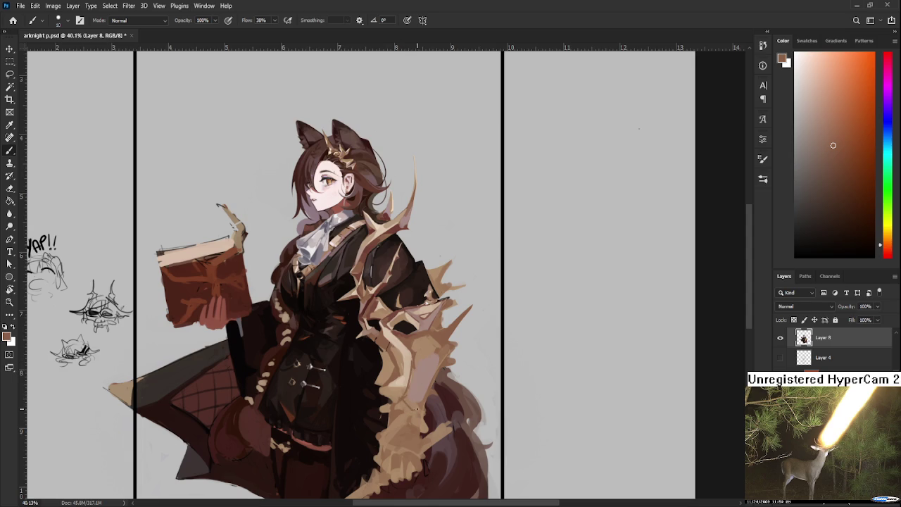
left_click(426, 345, "alt")
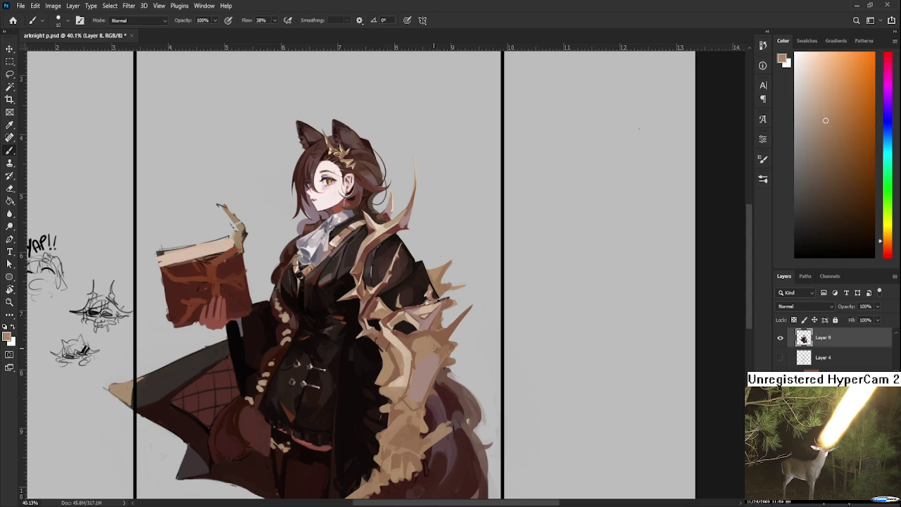
key("bracketright")
Step: Paint an orange-tan stroke up the mantle above the tail using reddish and mauve tail tones
left_click(417, 378, "alt")
left_click(413, 356, "alt")
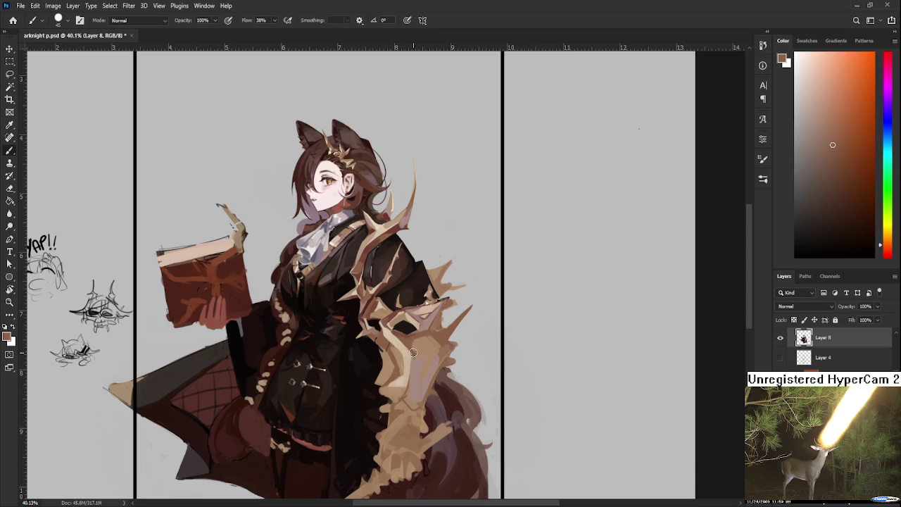
left_click(419, 377, "alt")
left_click(417, 366, "alt")
left_click(416, 393, "alt")
left_click(413, 391, "alt")
left_click(416, 392, "alt")
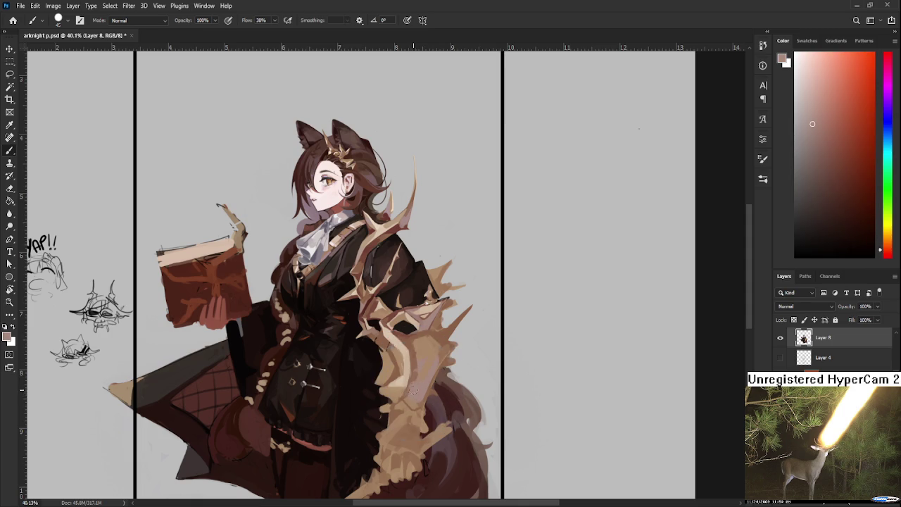
left_click(425, 371, "alt")
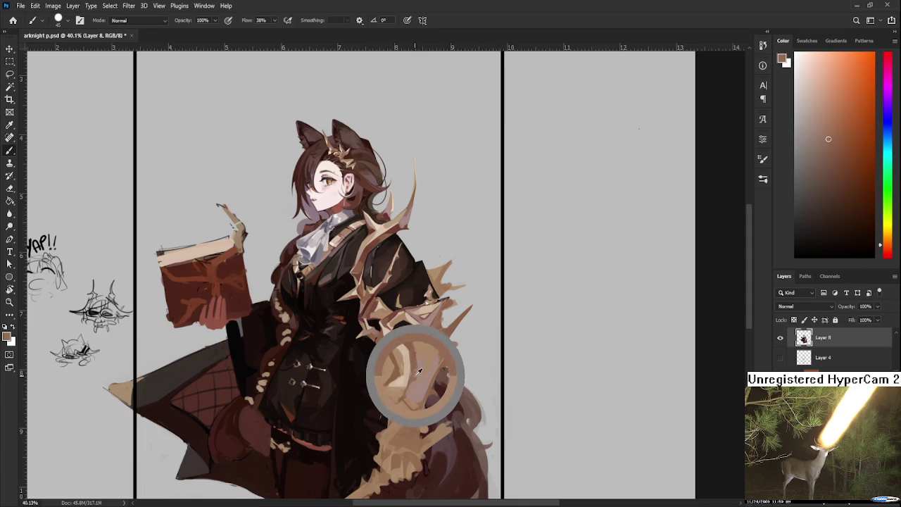
left_click(424, 371, "alt")
left_click(417, 369, "alt")
left_click(421, 368, "alt")
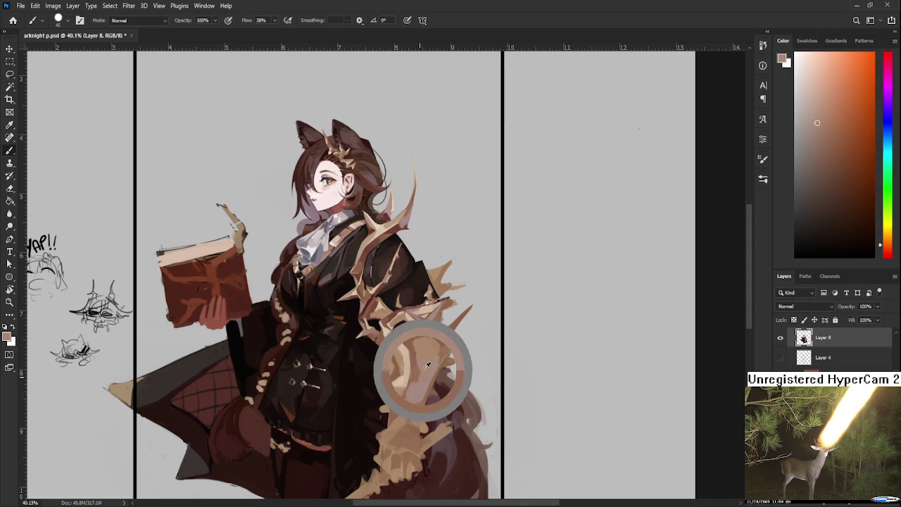
left_click(421, 377, "alt")
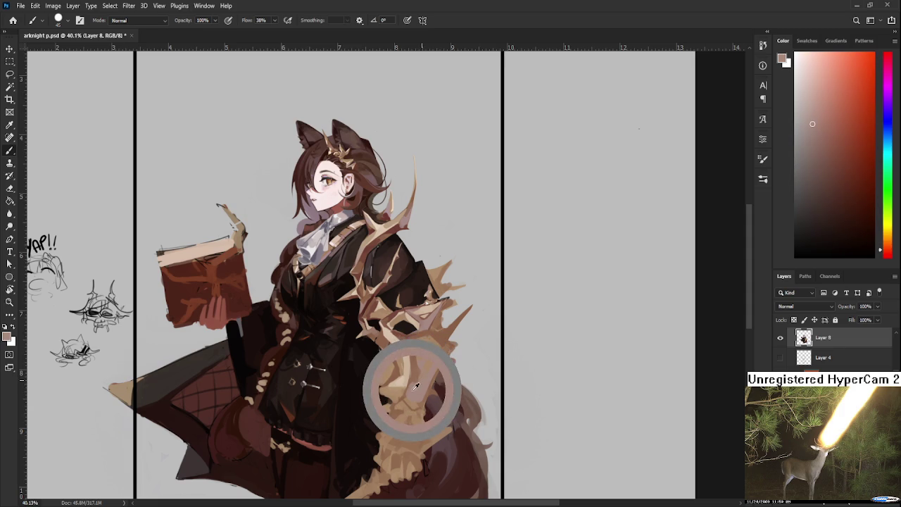
left_click_drag(421, 374, 417, 345)
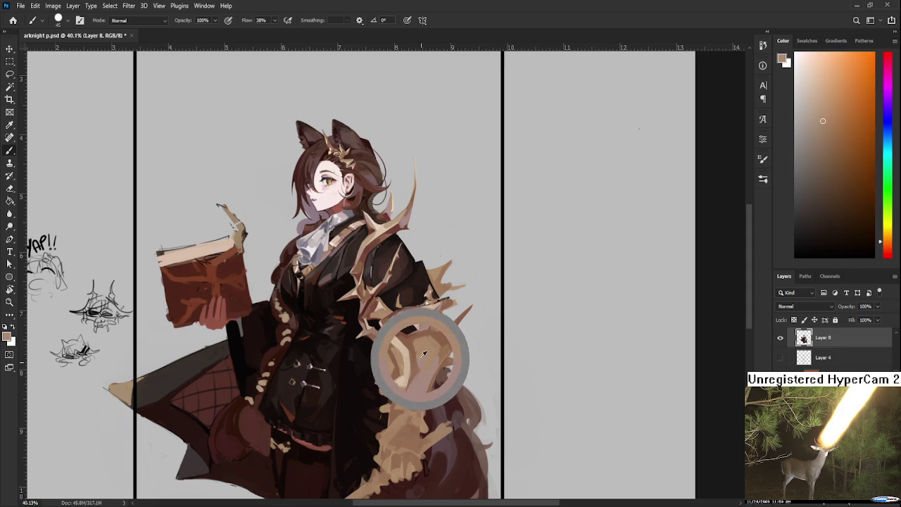
Step: Dab darker and mid-tan shading onto the mantle above the tail
left_click(421, 346, "alt")
left_click(419, 337, "alt")
left_click(422, 342, "alt")
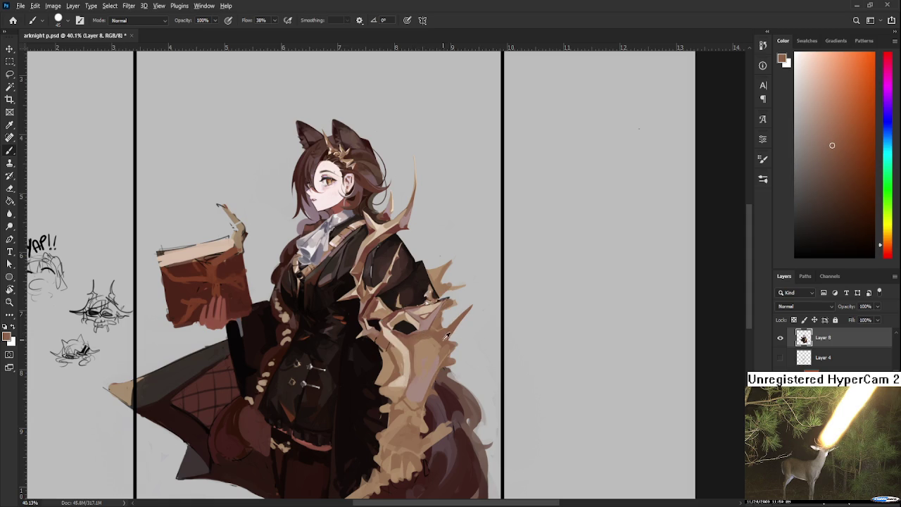
left_click(440, 333, "alt")
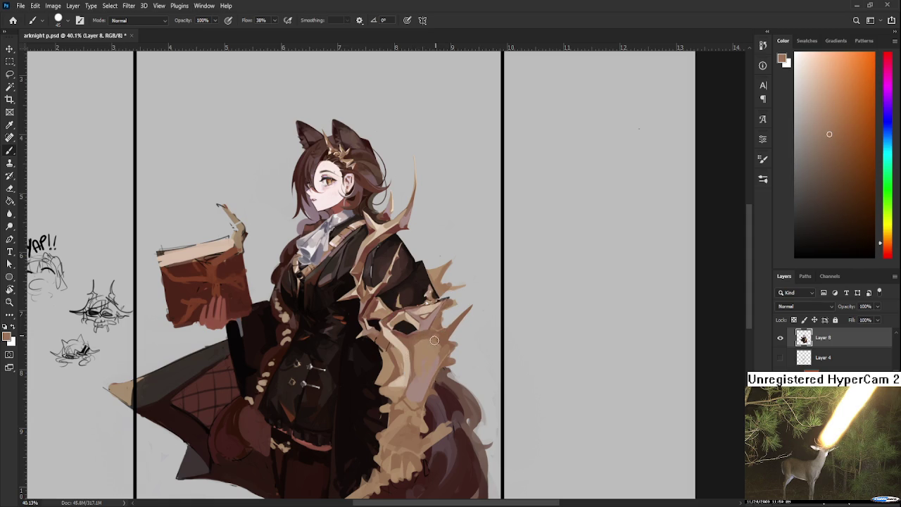
left_click(438, 336, "alt")
left_click(437, 339, "alt")
left_click(431, 345, "alt")
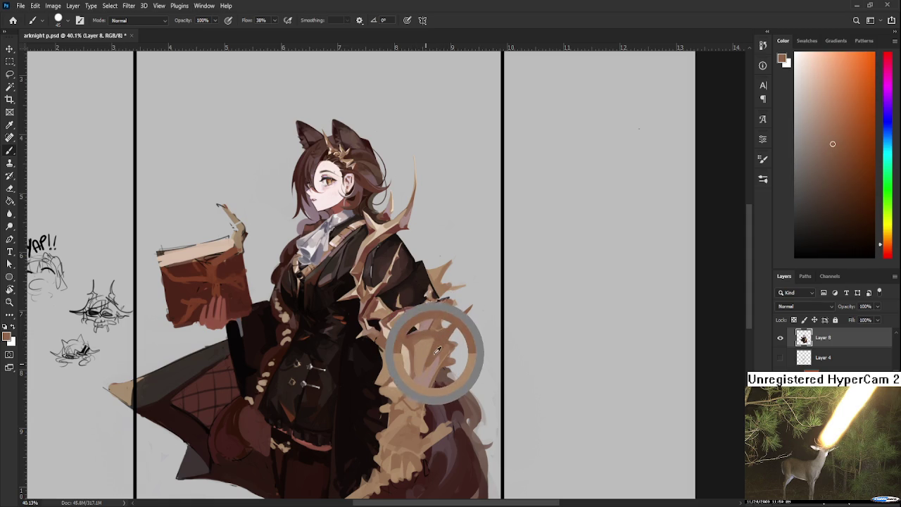
left_click(429, 372, "alt")
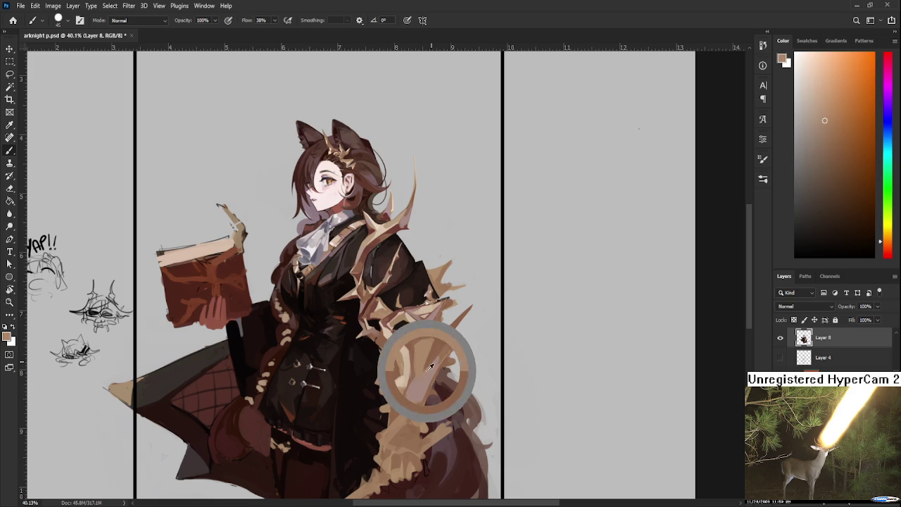
left_click(434, 352, "alt")
left_click(431, 359, "alt")
left_click(444, 355, "alt")
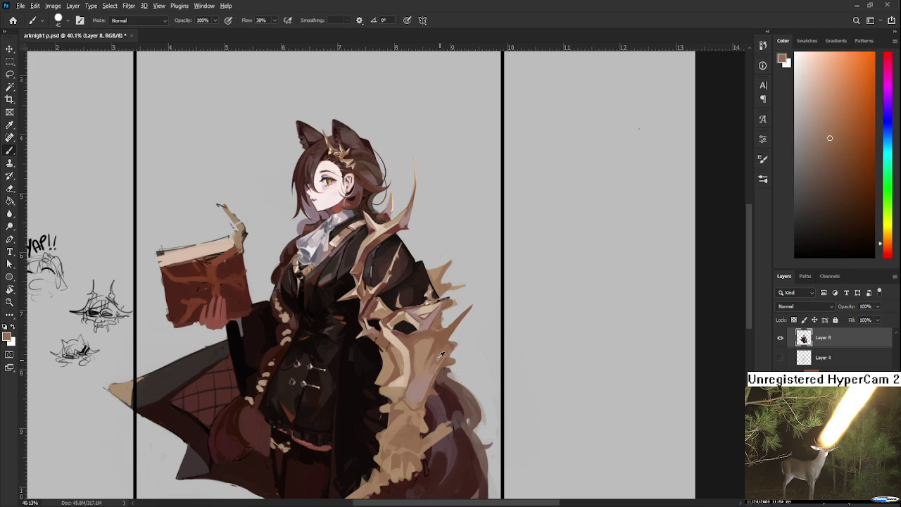
Step: Alternate light tan and darker dabs over the fur overlapping the tail and its edge
left_click(421, 372, "alt")
left_click(423, 357, "alt")
left_click(422, 359, "alt")
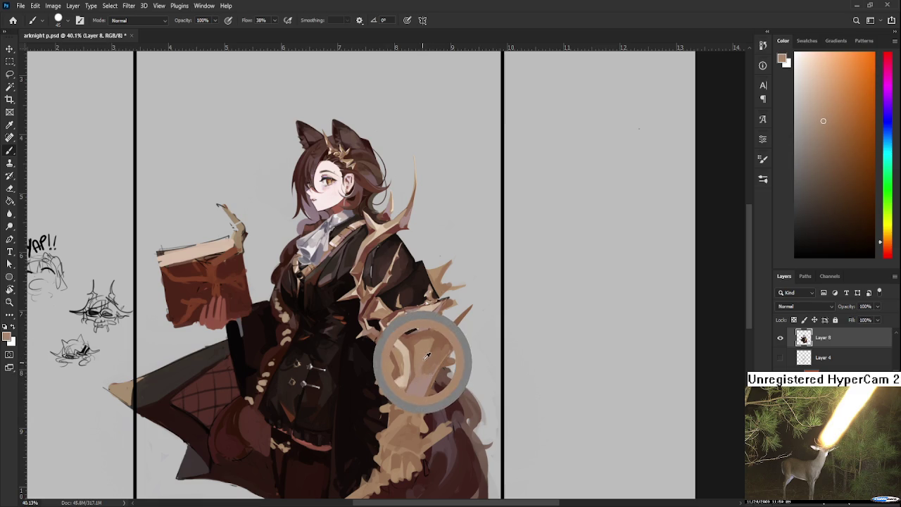
left_click(440, 343, "alt")
left_click(428, 351, "alt")
left_click(437, 338, "alt")
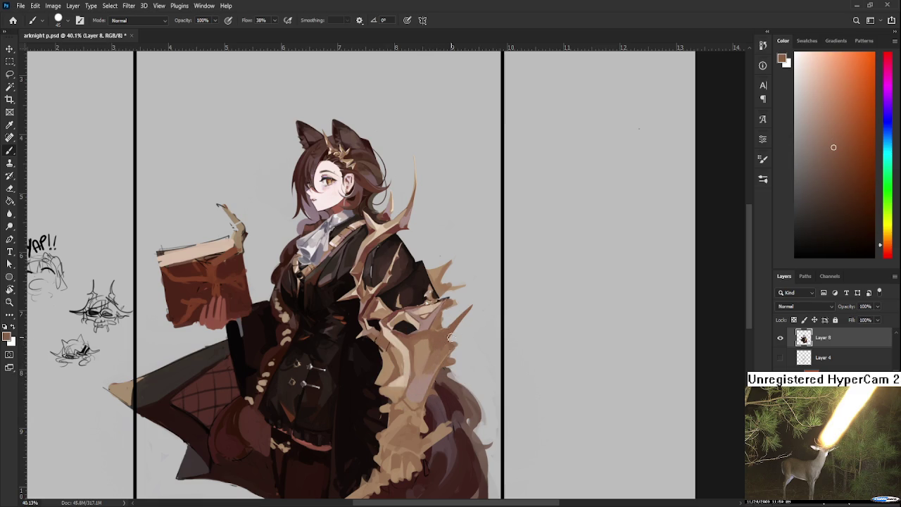
left_click_drag(439, 355, 422, 320)
left_click(419, 345, "alt")
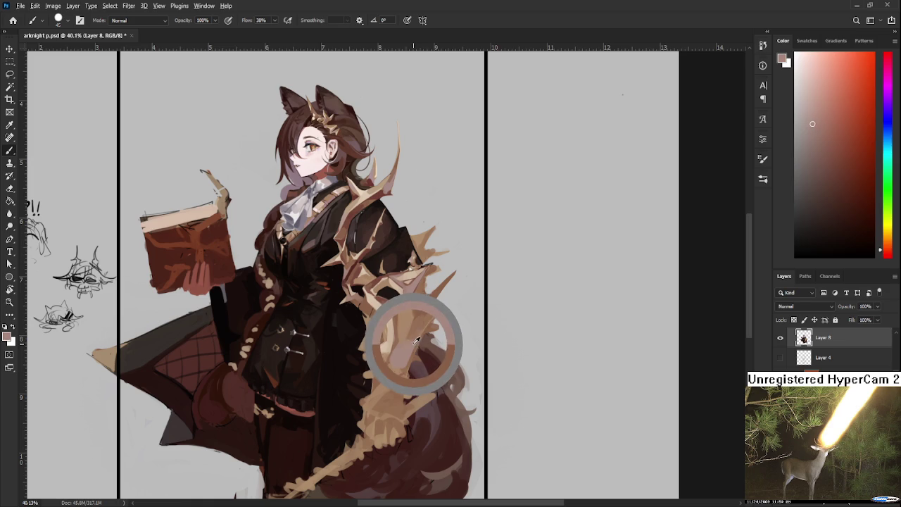
left_click(421, 320, "alt")
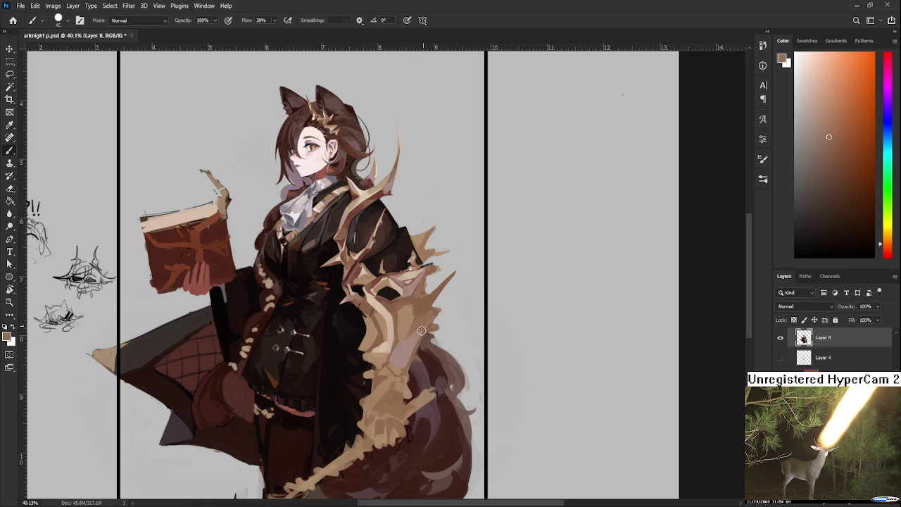
left_click(412, 345, "alt")
left_click(421, 322, "alt")
Step: Add lighter fur tones and pinkish shading dabs onto the lower mantle
left_click(421, 321, "alt")
left_click(407, 343, "alt")
left_click(414, 343, "alt")
left_click(425, 327, "alt")
left_click(410, 350, "alt")
left_click(422, 334, "alt")
left_click(414, 350, "alt")
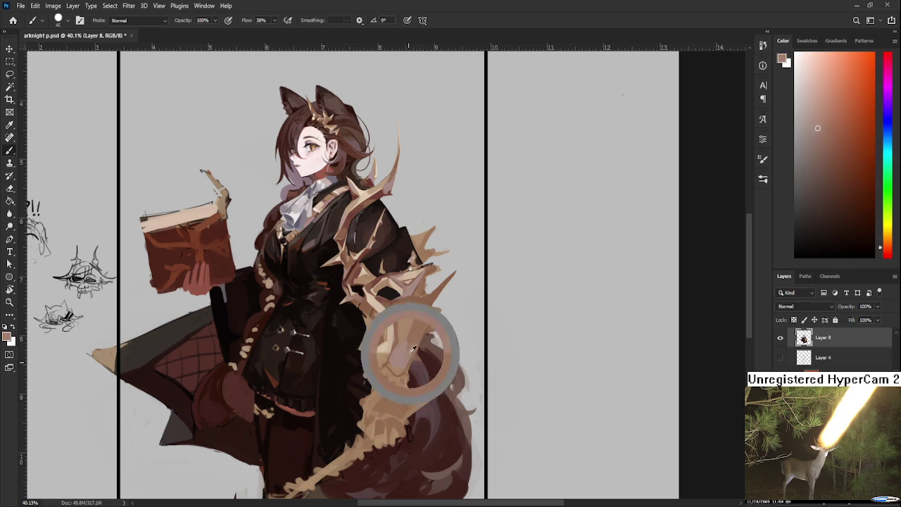
left_click(420, 331, "alt")
left_click(419, 332, "alt")
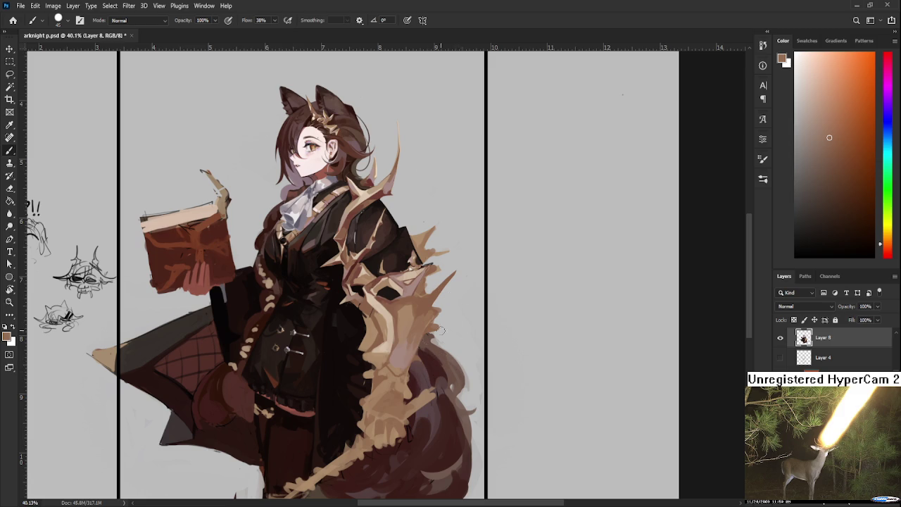
Step: Paint a reddish-brown stroke up the fur mantle with tones sampled from the tail
left_click(403, 344, "alt")
left_click(400, 368, "alt")
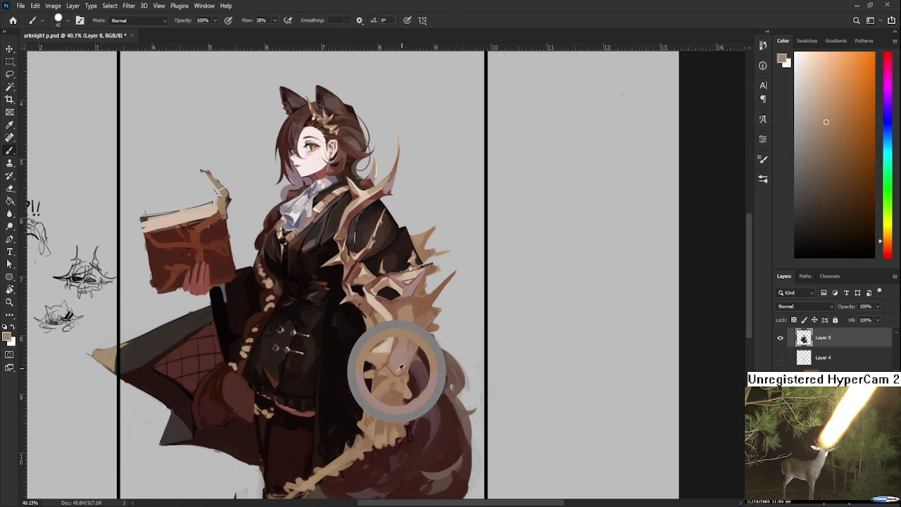
left_click(391, 358, "alt")
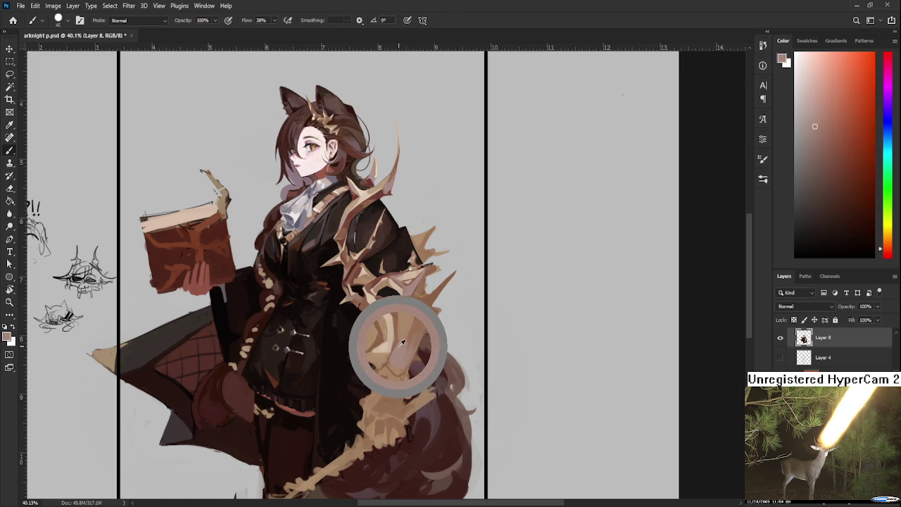
left_click(394, 344, "alt")
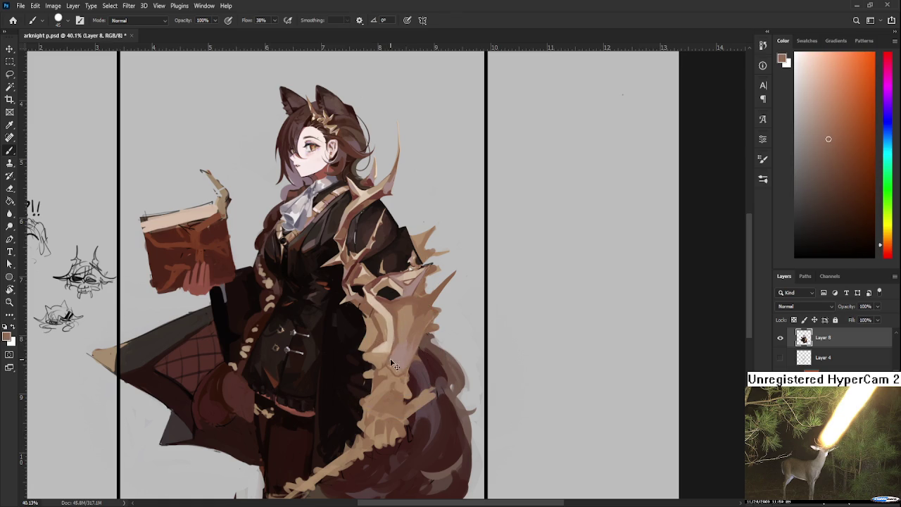
left_click(397, 351, "alt")
left_click_drag(399, 341, 399, 304)
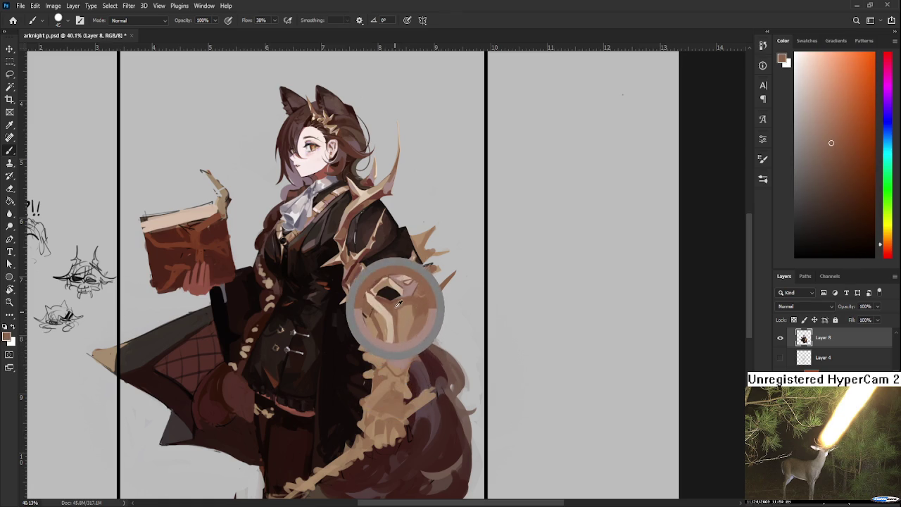
scroll(394, 338, "down", 1)
Step: Dab fur tones and pinkish-mauve shading onto the lower mantle over the tail
left_click(392, 357, "alt")
left_click(392, 359, "alt")
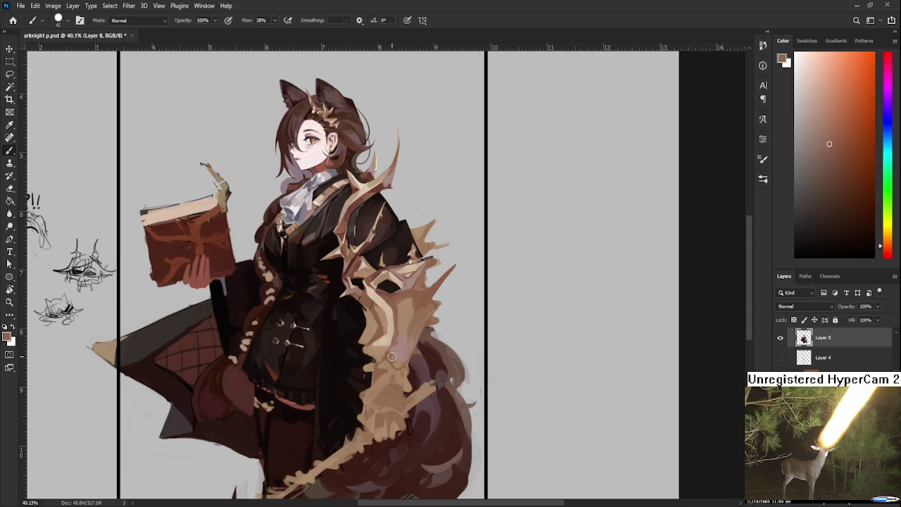
left_click(400, 362, "alt")
left_click(400, 365, "alt")
left_click(412, 364, "alt")
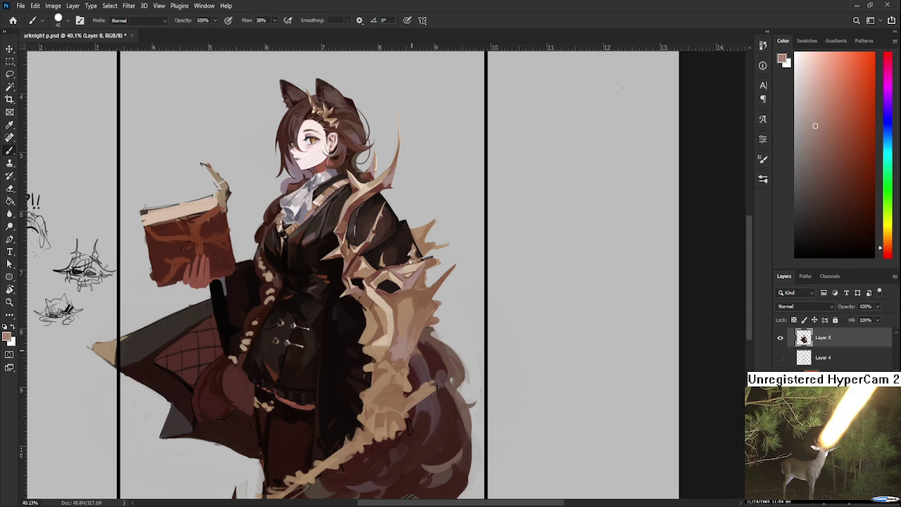
left_click(410, 348, "alt")
Step: Paint thin dark red strokes down and up the tail using a red sampled from the jacket
left_click(352, 261, "alt")
left_click_drag(352, 261, 342, 258)
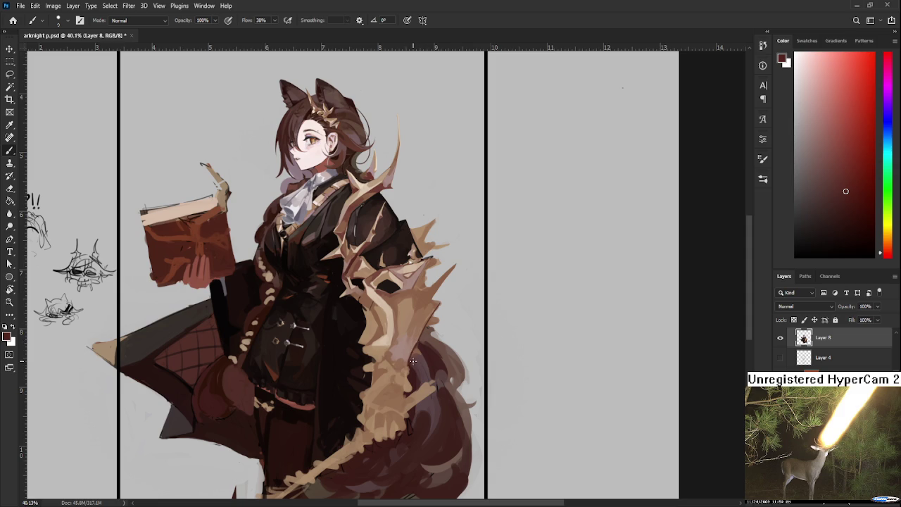
left_click_drag(413, 358, 407, 392)
left_click_drag(403, 392, 388, 359)
left_click(407, 301, "alt")
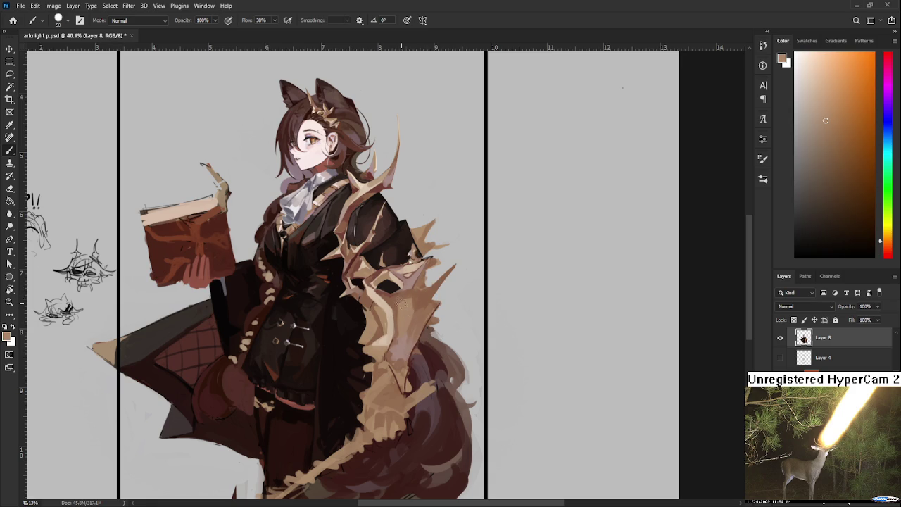
left_click(408, 297, "alt")
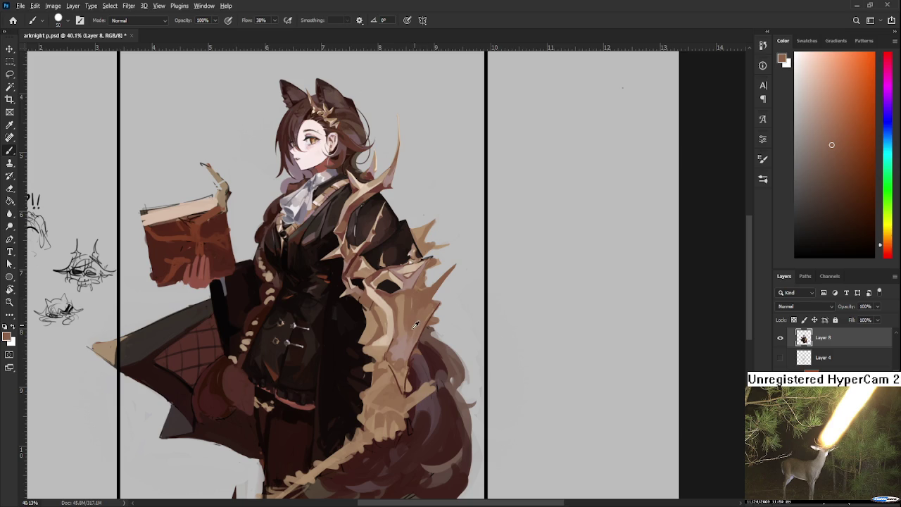
Step: Dab lighter and deeper sampled fur tones onto the mantle and the fur over the tail
left_click(414, 321, "alt")
left_click(425, 305, "alt")
left_click(411, 331, "alt")
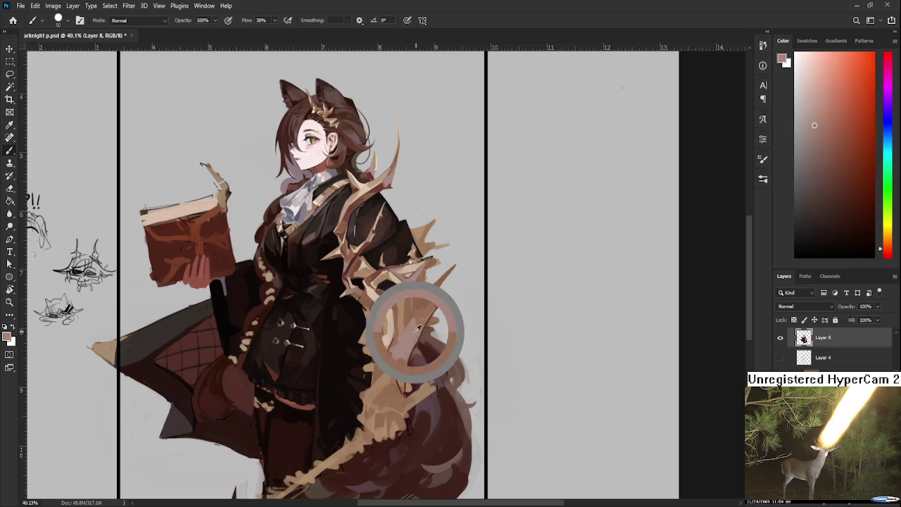
left_click(406, 320, "alt")
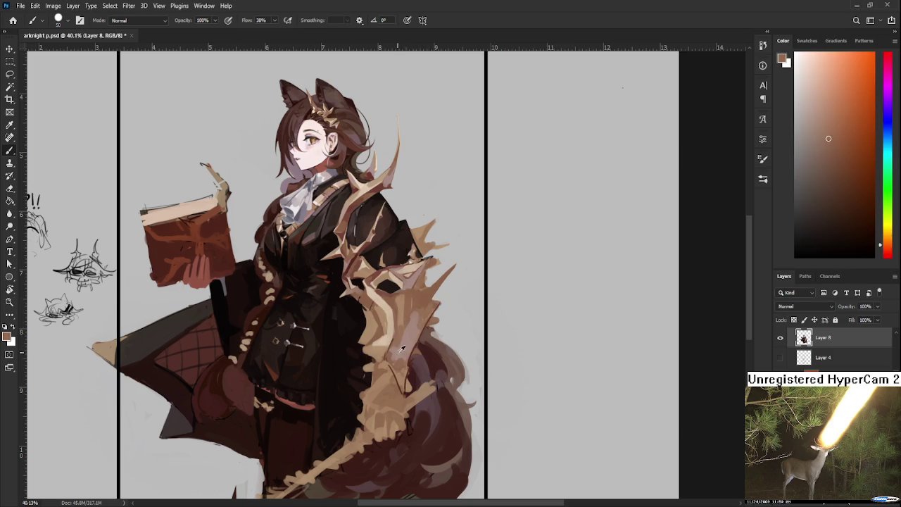
left_click(403, 329, "alt")
left_click(403, 330, "alt")
Step: Sample reddish and brownish-orange tones from the tail and nearby fur
left_click(380, 278, "alt")
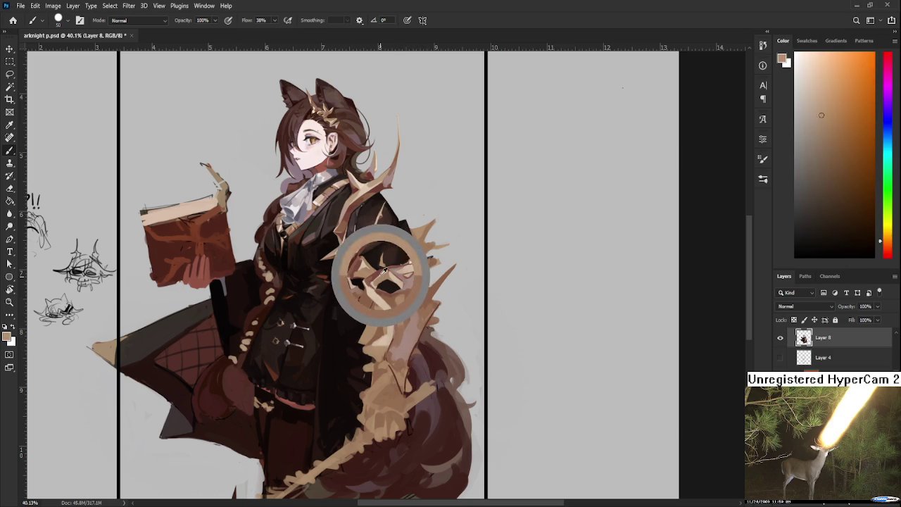
left_click(401, 320, "alt")
left_click(404, 322, "alt")
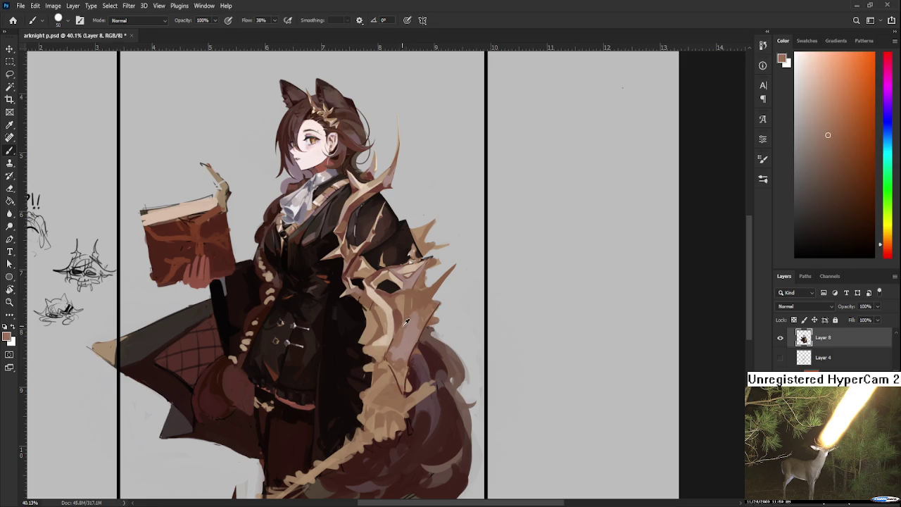
left_click(401, 321, "alt")
left_click(411, 307, "alt")
left_click(402, 292, "alt")
Step: Resample several neighbouring shades from the tail's fur
left_click(342, 328, "alt")
left_click(394, 294, "alt")
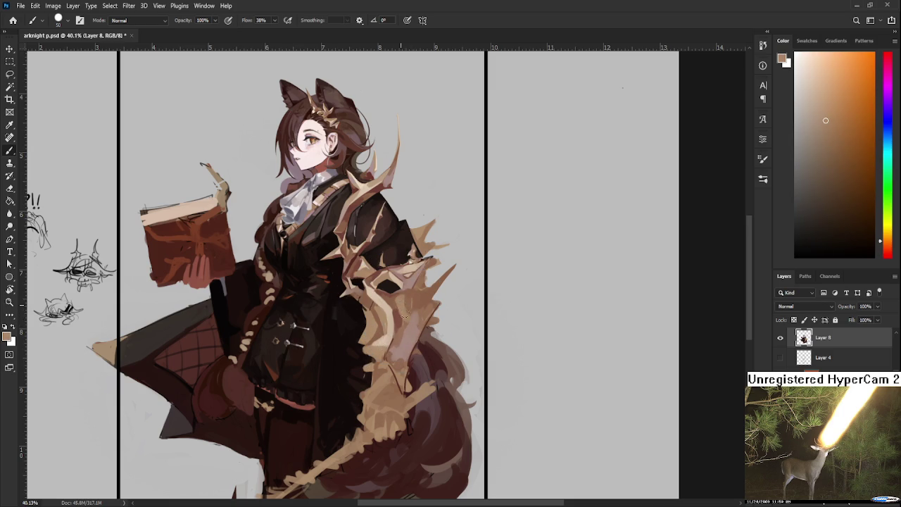
left_click(402, 304, "alt")
left_click(404, 299, "alt")
left_click(406, 304, "alt")
left_click(400, 309, "alt")
Step: Pick up the dark reddish-brown shade, then return to a fine-tuned tan mantle tone
left_click(410, 317, "alt")
left_click(400, 317, "alt")
left_click(403, 319, "alt")
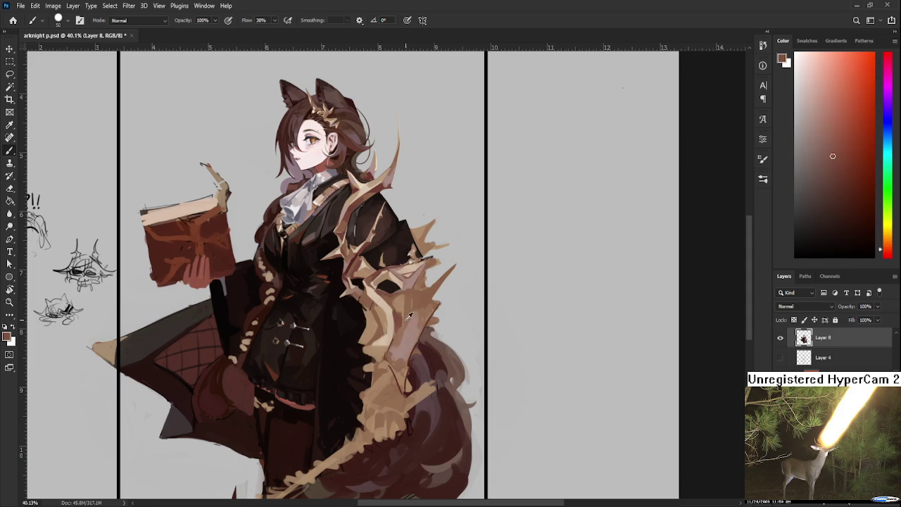
left_click(400, 314, "alt")
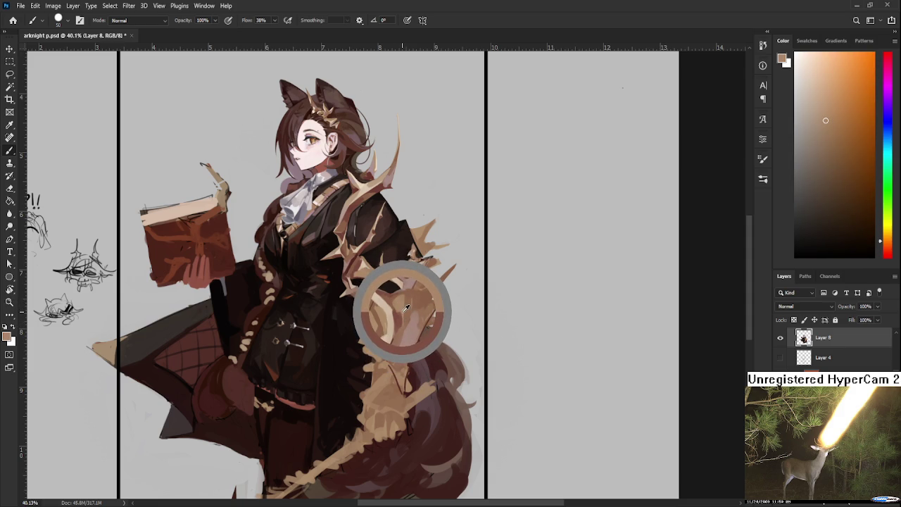
left_click(406, 304, "alt")
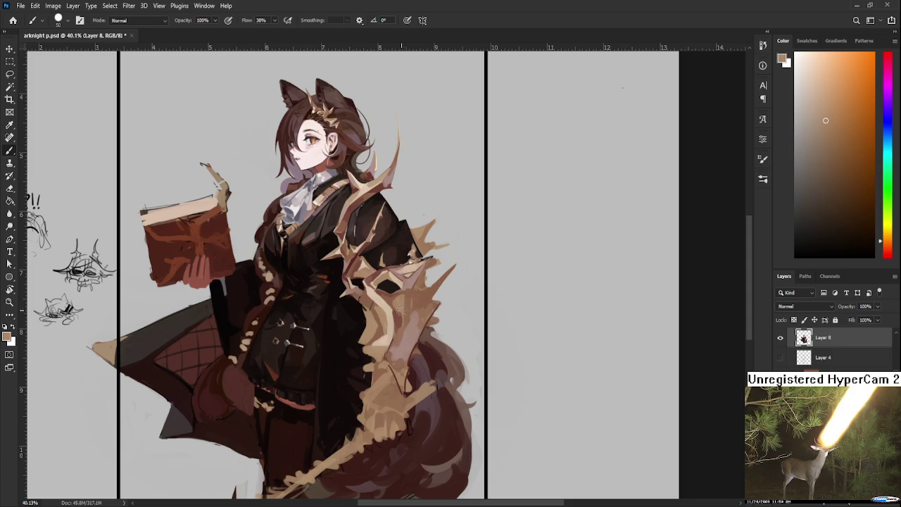
left_click(407, 309, "alt")
Step: Sample darker mauve and lighter fur tones, then paint blended mauve strokes down the lower fur clump
left_click(408, 327, "alt")
left_click(411, 312, "alt")
left_click(413, 309, "alt")
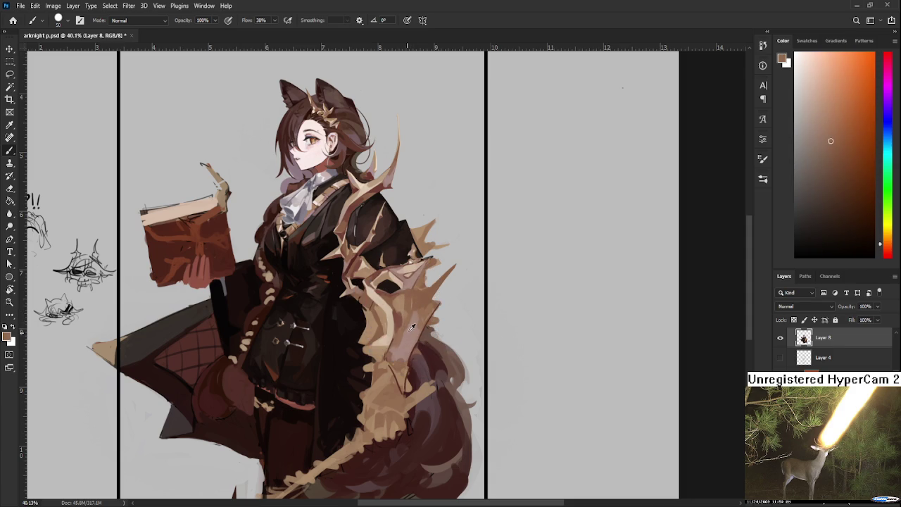
left_click(412, 322, "alt")
left_click(400, 335, "alt")
left_click(401, 335, "alt")
left_click_drag(413, 322, 399, 339)
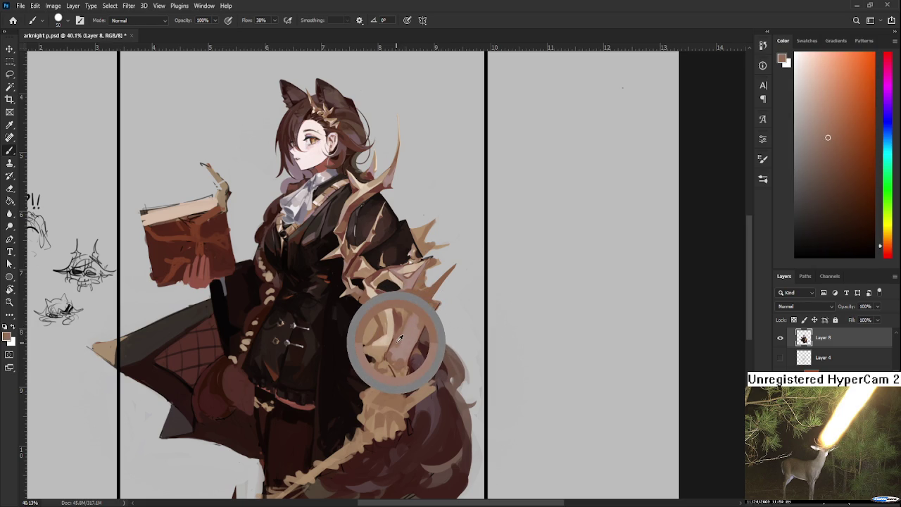
mouse_move(399, 340)
left_mouse_down()
mouse_move(388, 342)
mouse_move(391, 352)
left_mouse_up()
left_click(395, 354, "alt")
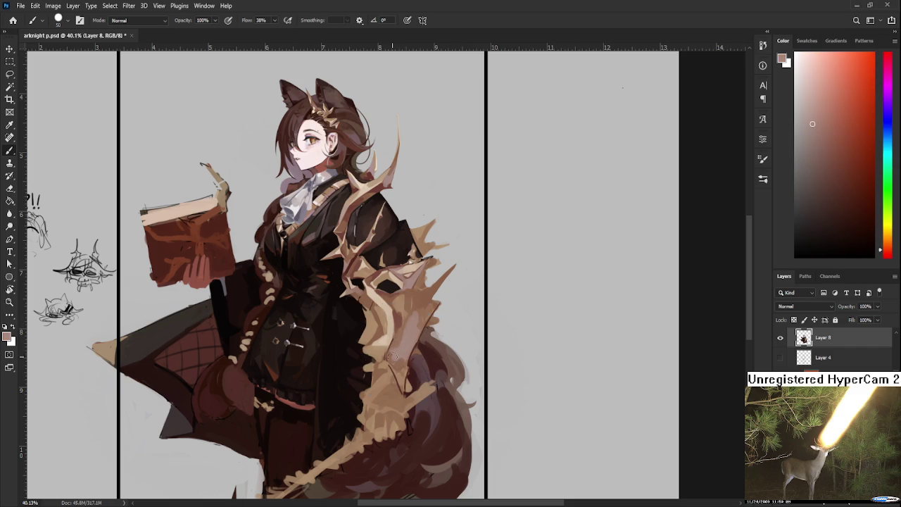
Step: Sample darker mauve and lighter pink tones from the lower fur clump
left_click(405, 359, "alt")
left_click(399, 356, "alt")
left_click(392, 356, "alt")
left_click(393, 358, "alt")
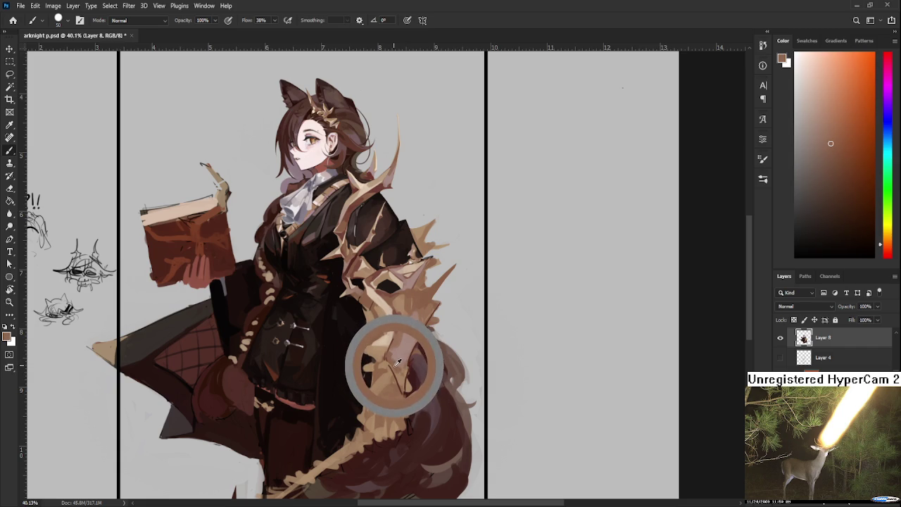
left_click(398, 363, "alt")
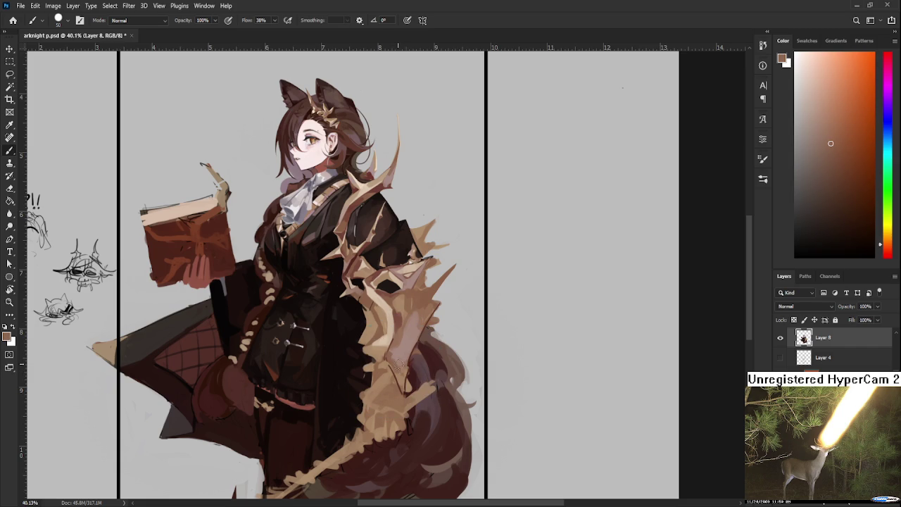
left_click(399, 352, "alt")
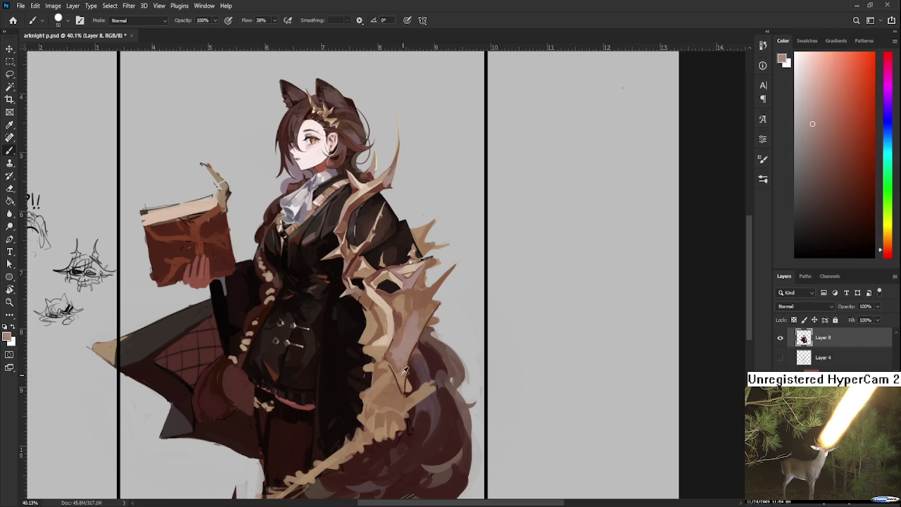
left_click(398, 357, "alt")
Step: Pick mid-tones from the mantle and paint soft pinkish shading on the fur
left_click(422, 308, "alt")
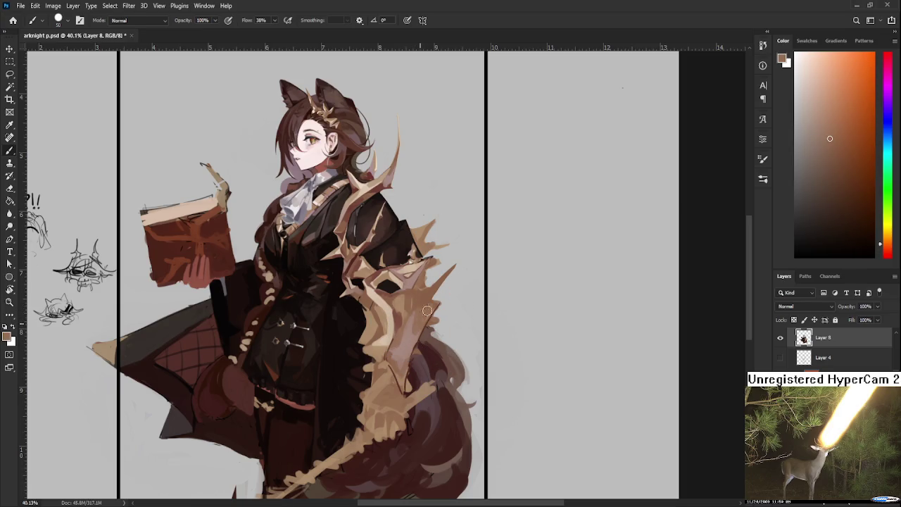
left_click(422, 310, "alt")
left_click(417, 333, "alt")
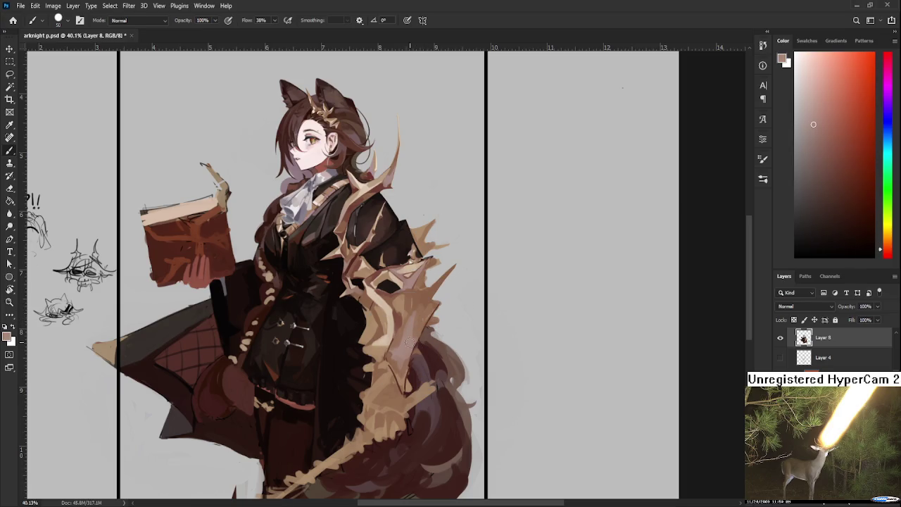
left_click(424, 318, "alt")
left_click(415, 338, "alt")
left_click(428, 310, "alt")
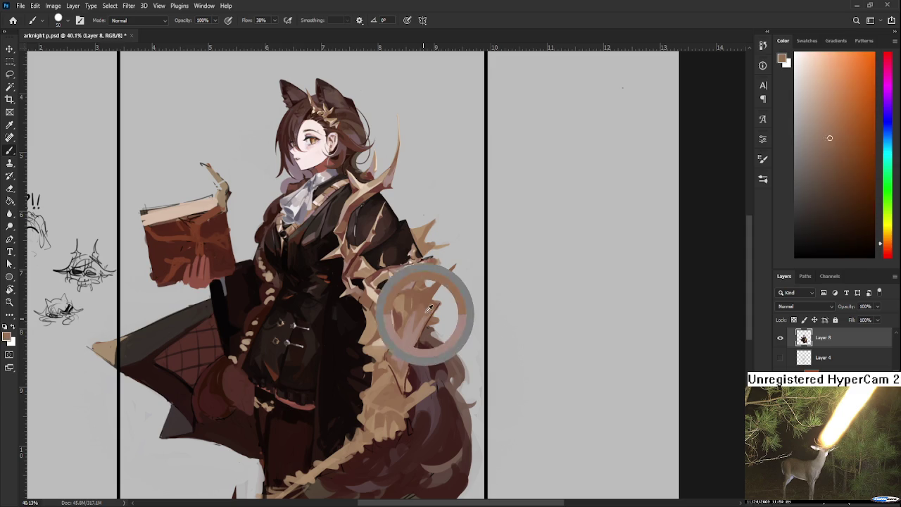
left_click(426, 313, "alt")
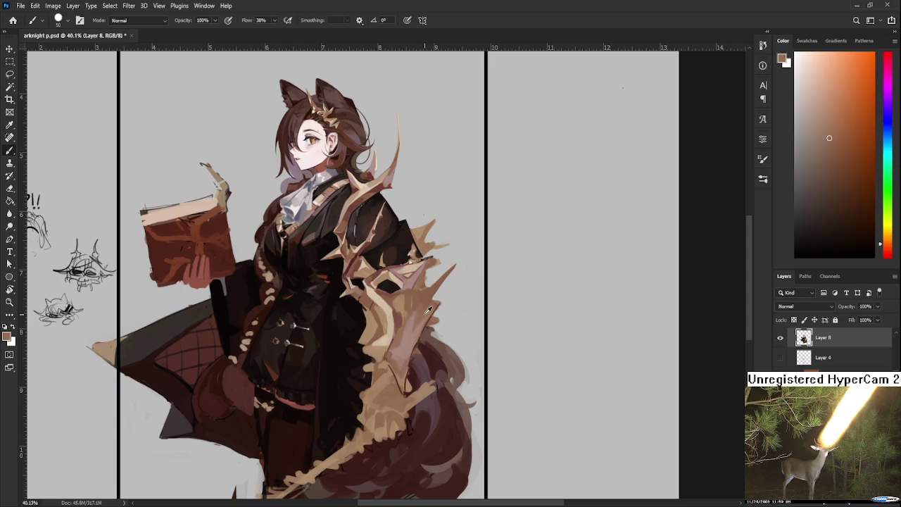
left_click(415, 323, "alt")
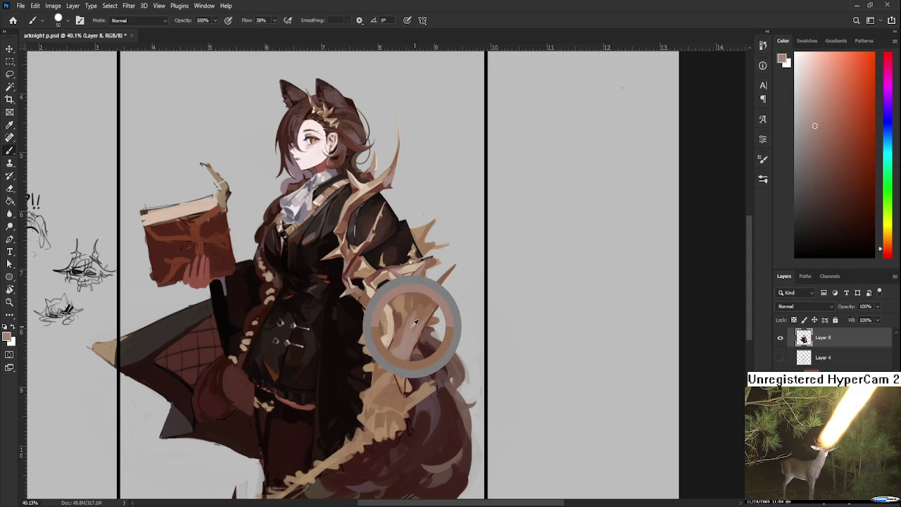
left_click_drag(415, 322, 414, 325)
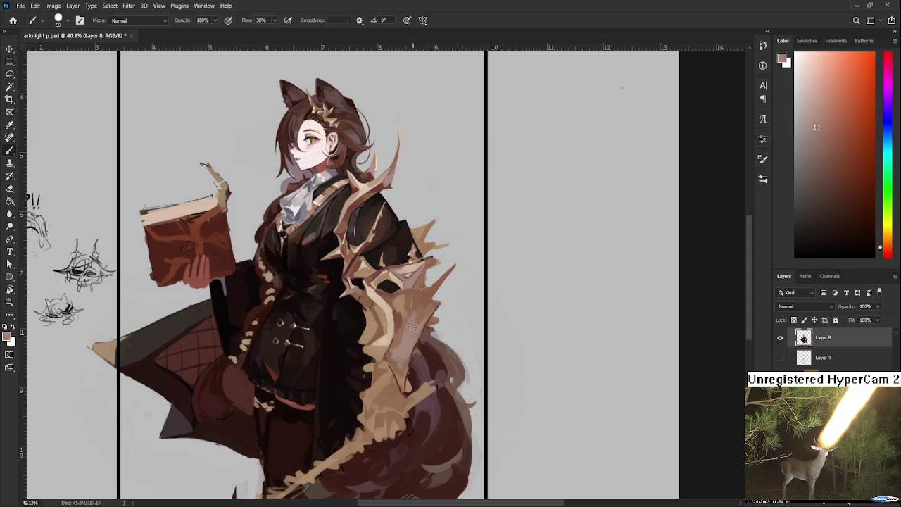
Step: Sample mauve and shadow tones, then paint a tan spike with pink strokes on the mantle
left_click(416, 311, "alt")
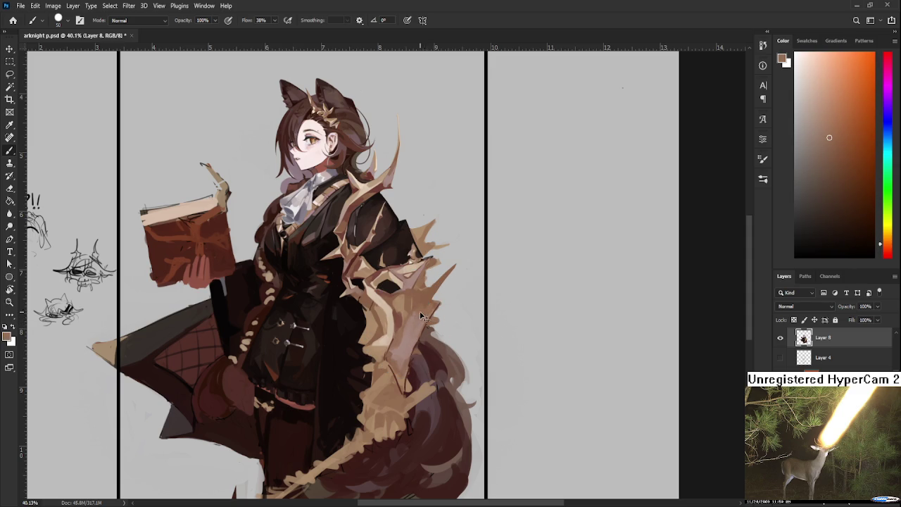
left_click(415, 321, "alt")
left_click(416, 322, "alt")
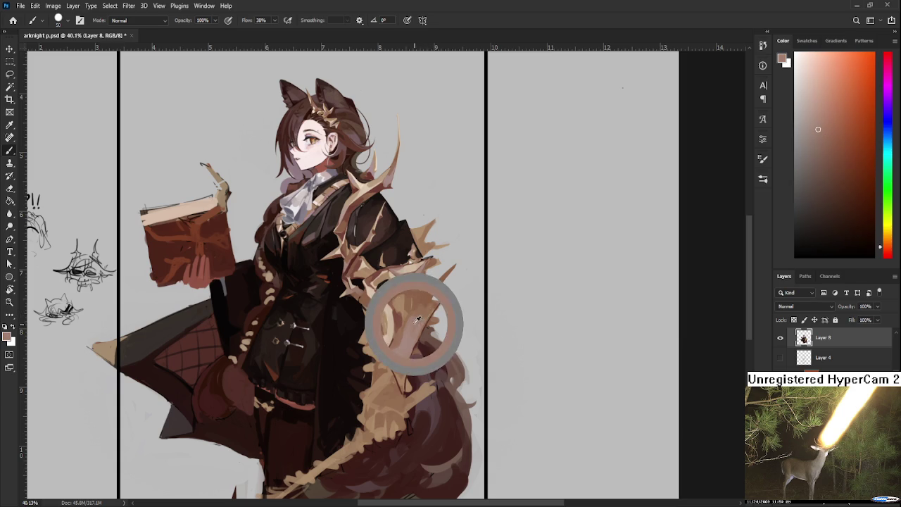
left_click(416, 312, "alt")
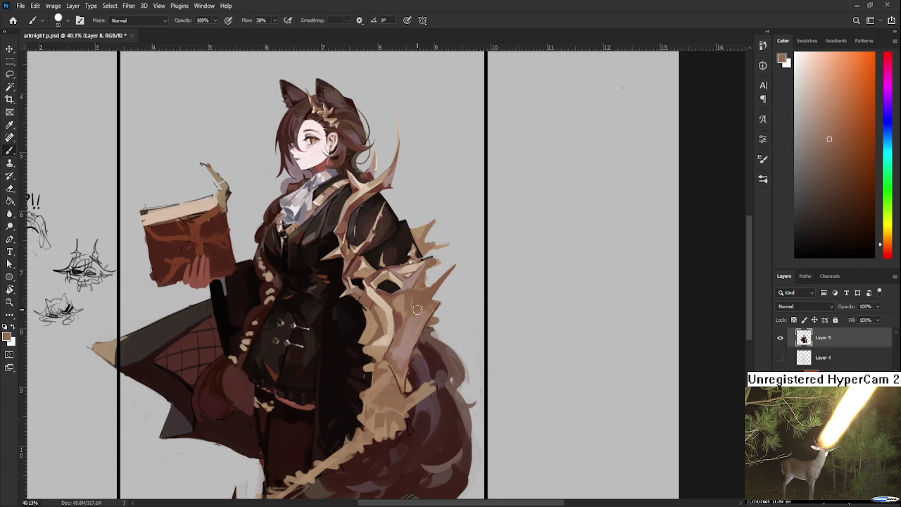
left_click(419, 319, "alt")
left_click(422, 303, "alt")
left_click(426, 301, "alt")
left_click(433, 302, "alt")
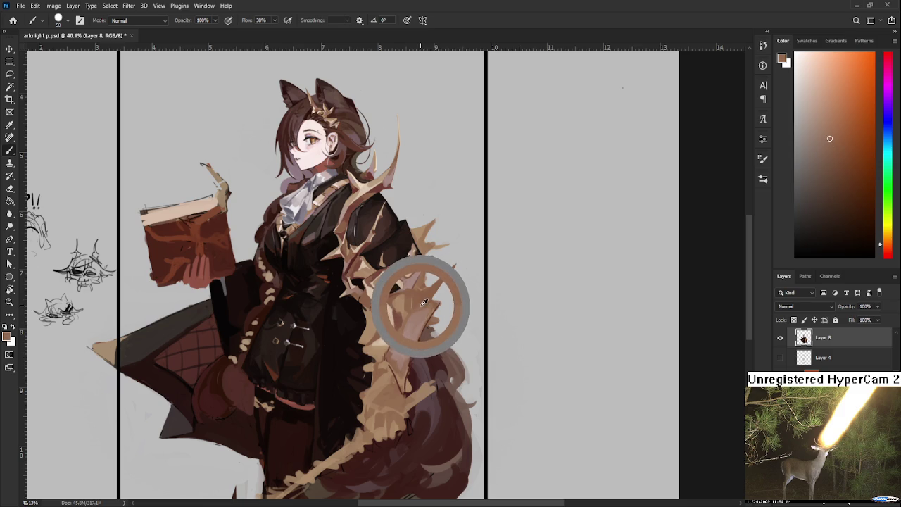
left_click_drag(433, 302, 421, 305)
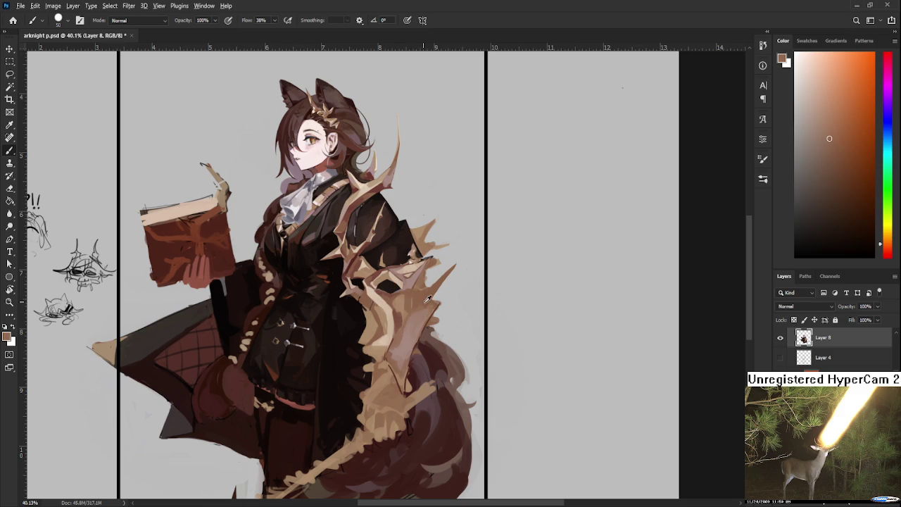
Step: Sample the tan cape spike and a reddish-brown shade, ending on the tan cape colour
left_click(419, 305, "alt")
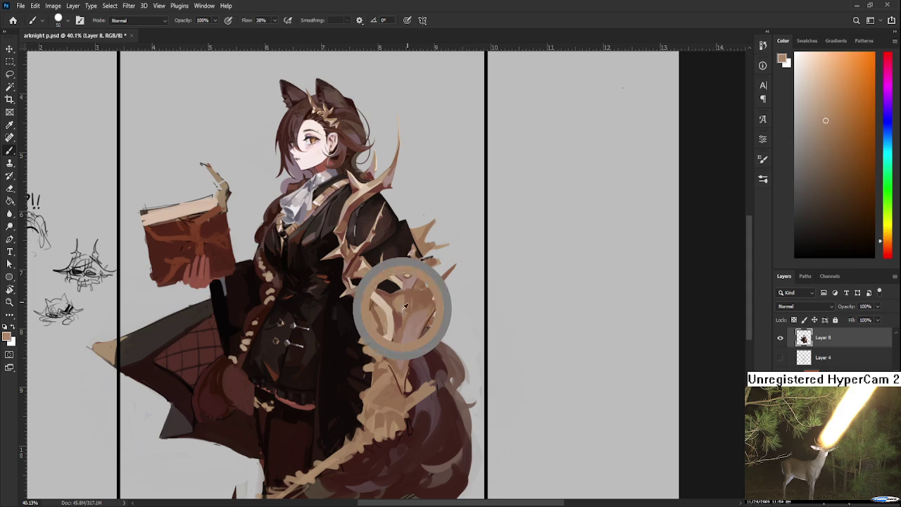
left_click_drag(419, 305, 394, 311)
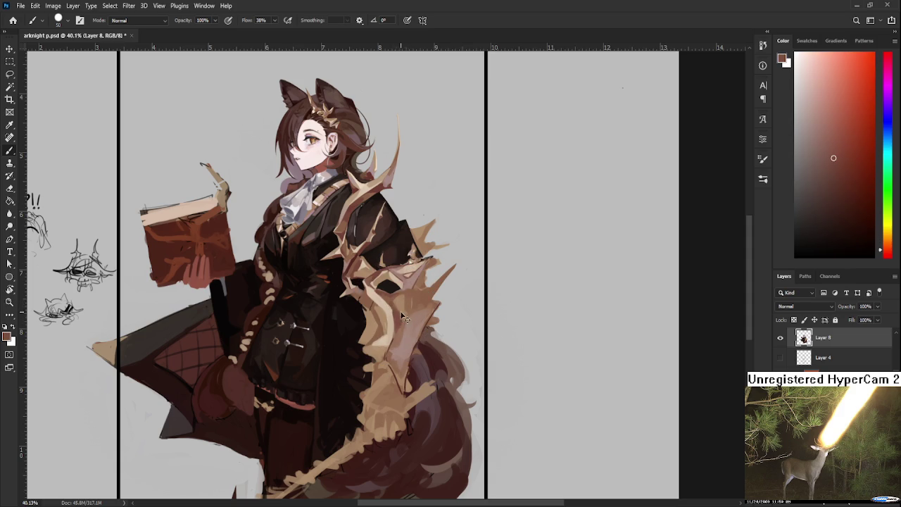
left_click(399, 307, "alt")
left_click(404, 300, "alt")
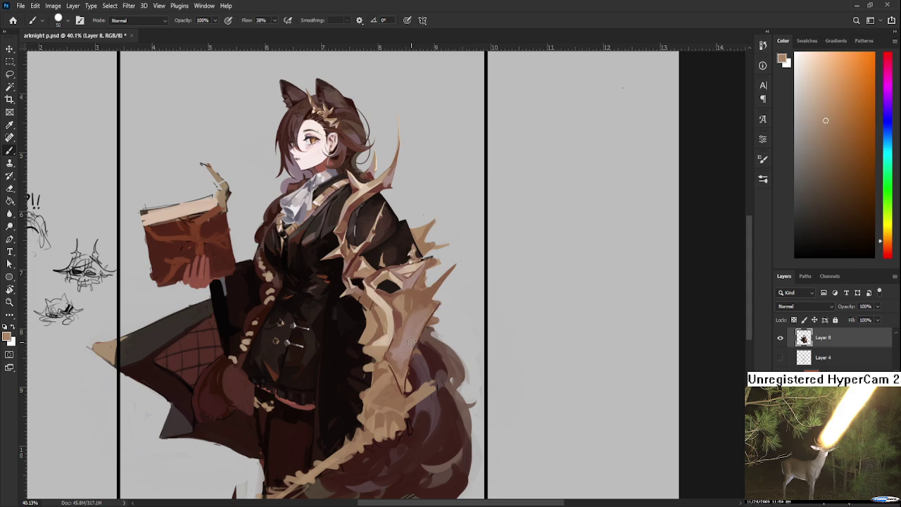
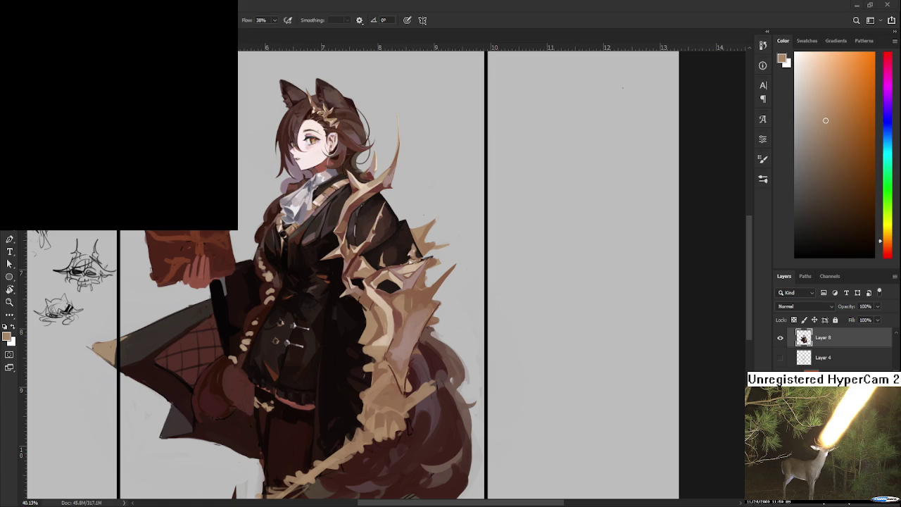
Step: Bring up the Underdog - Eve music video, return to the painting, and shrink the video window
key("alt+Tab")
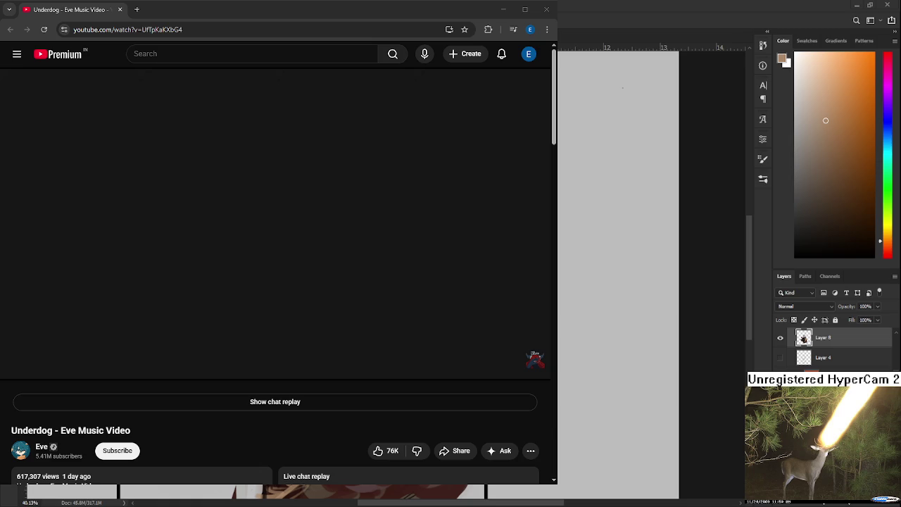
key("alt+Tab")
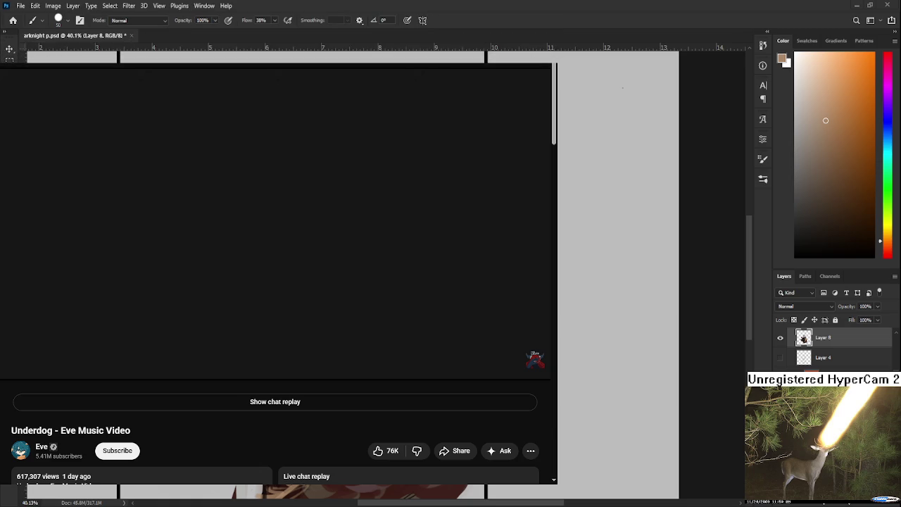
mouse_move(557, 63)
left_mouse_down()
mouse_move(366, 60)
mouse_move(383, 181)
mouse_move(354, 238)
left_mouse_up()
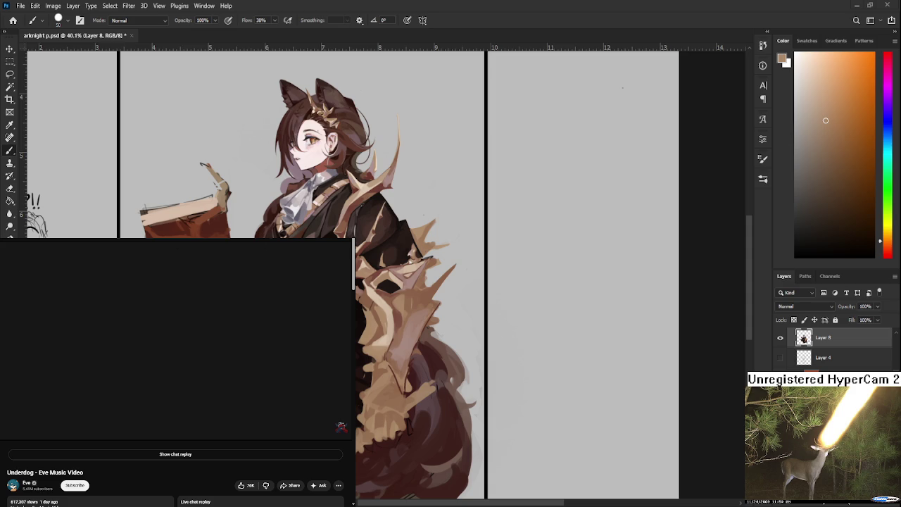
Step: Play the shrunken music video with captions on, then zoom in on the bone armor
left_click(138, 372)
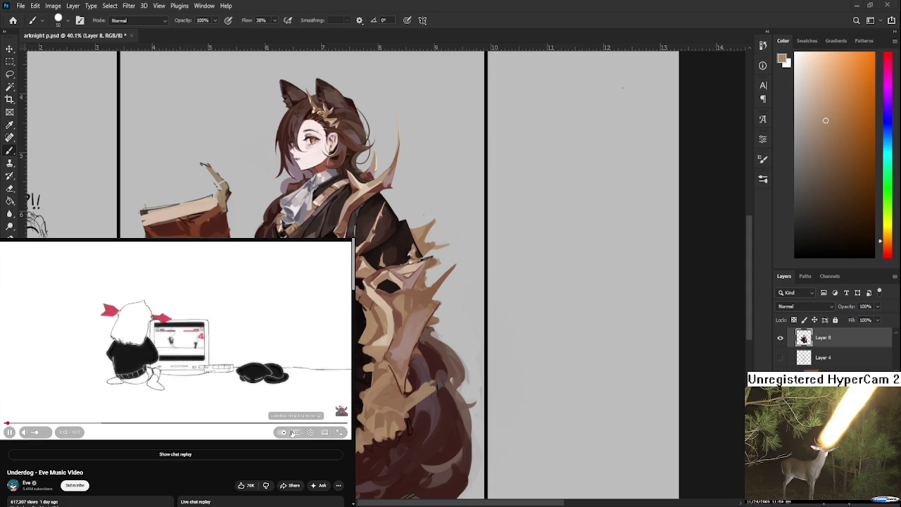
left_click(295, 432)
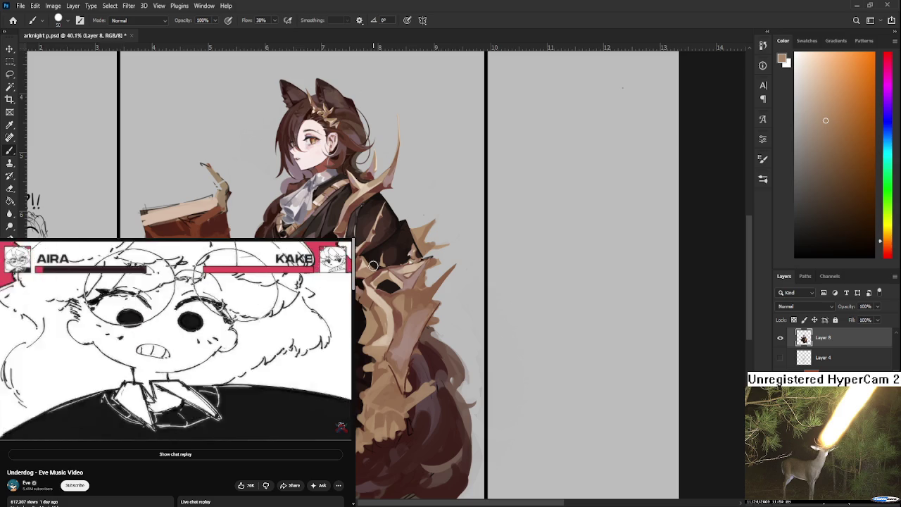
mouse_move(373, 265)
left_mouse_down()
mouse_move(477, 287)
mouse_move(475, 316)
left_mouse_up()
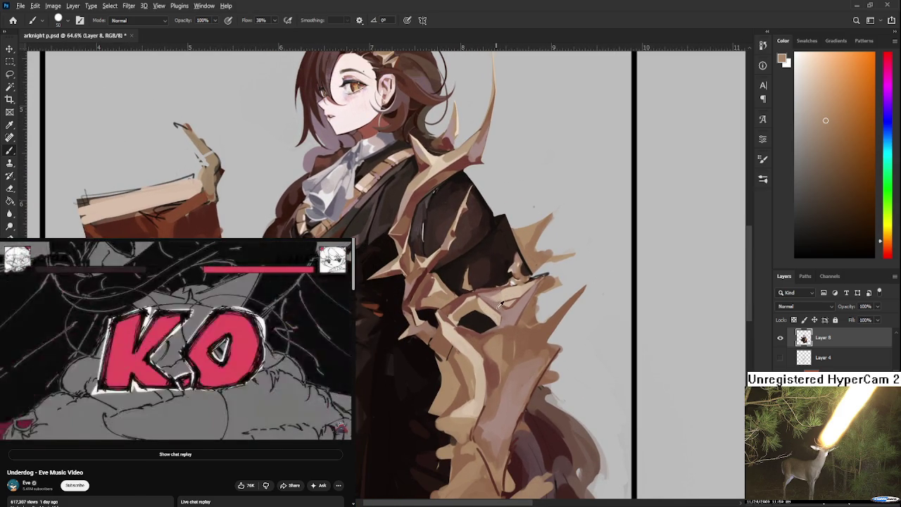
Step: Sample pinkish, orange-brown and brown tones from the bone armor
left_click(494, 321, "alt")
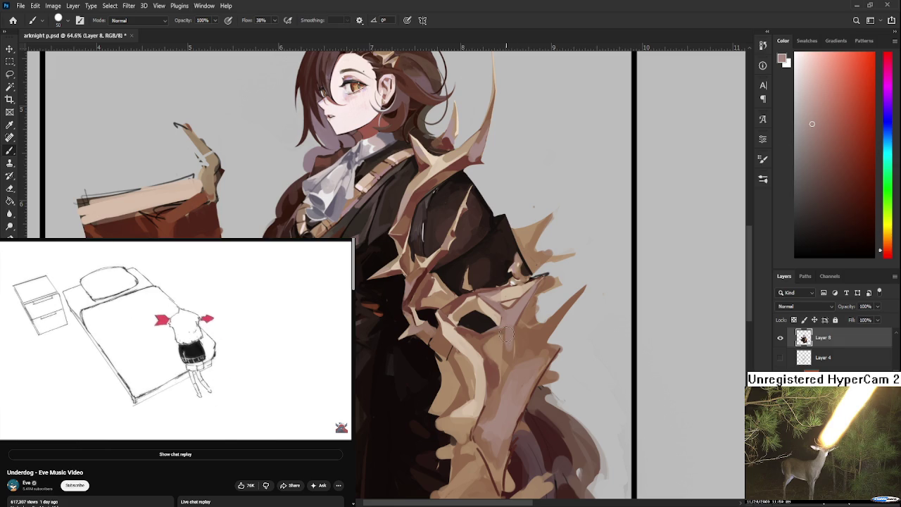
left_click(513, 342, "alt")
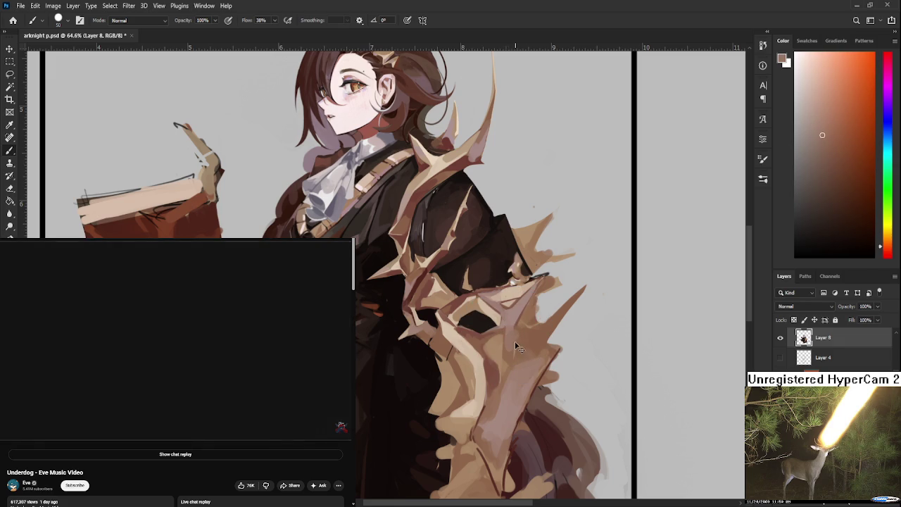
left_click(516, 348, "alt")
left_click(519, 337, "alt")
left_click(513, 320, "alt")
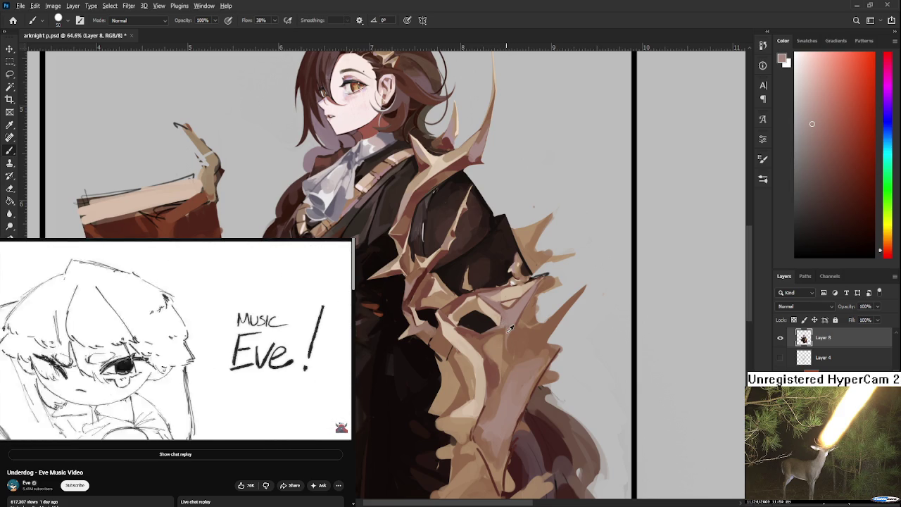
left_click(511, 328, "alt")
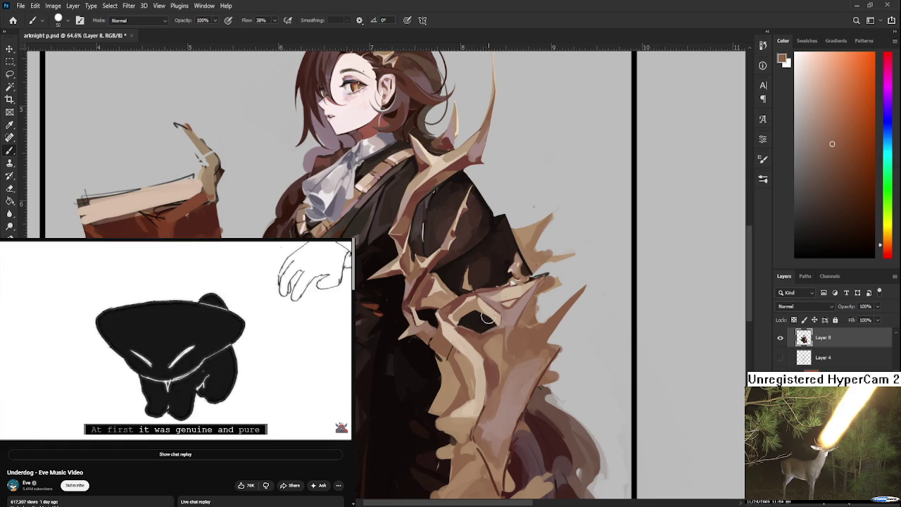
left_click(502, 328, "alt")
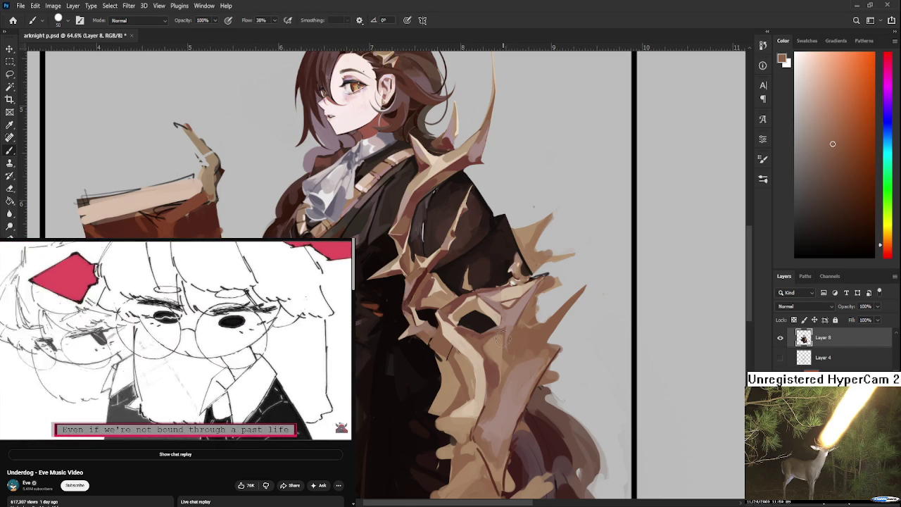
left_click(506, 339, "alt")
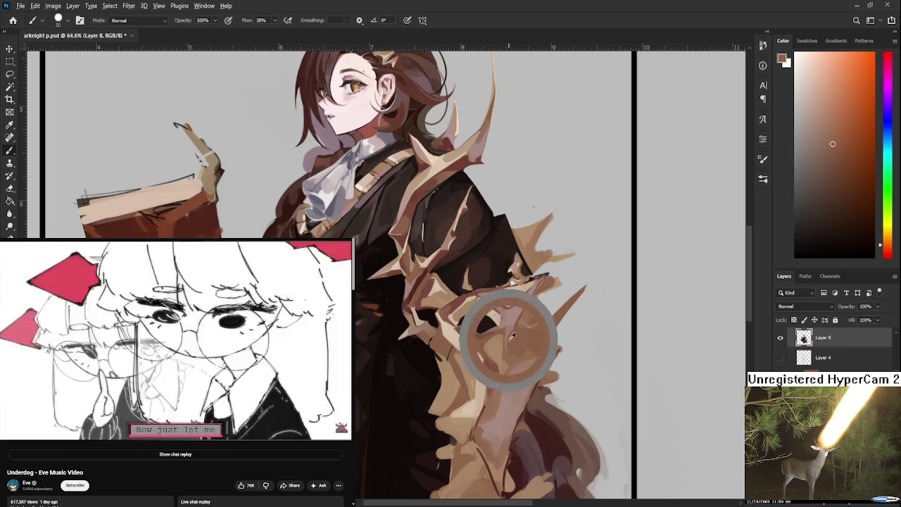
Step: Sample brown and lighter tan tones from the armor
left_click(509, 331, "alt")
left_click(499, 342, "alt")
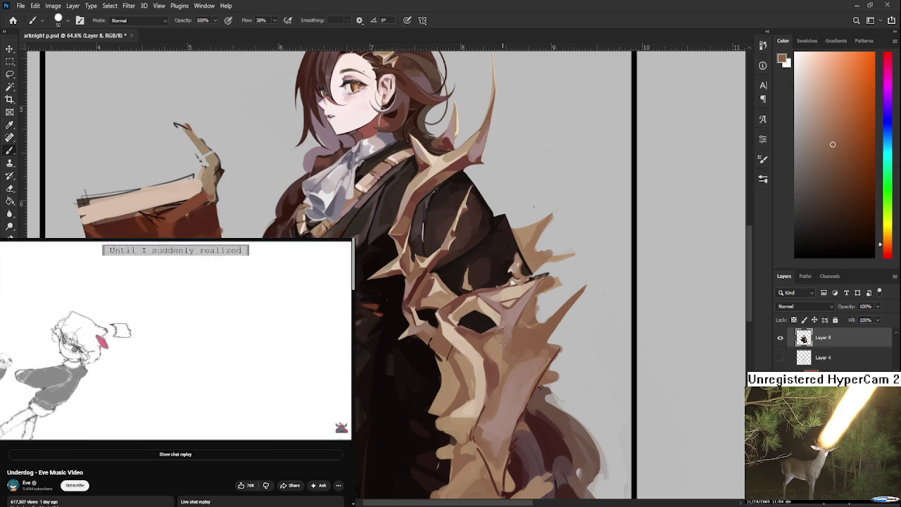
left_click(483, 342, "alt")
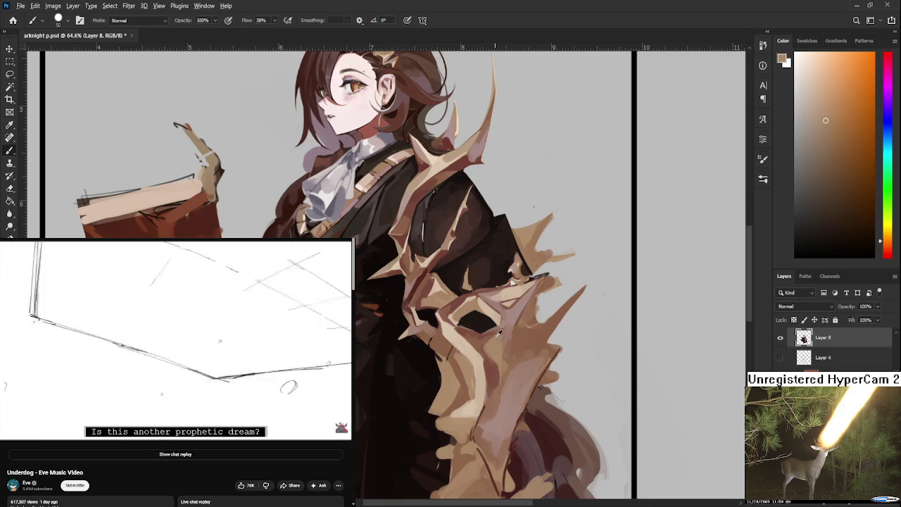
Step: Enlarge the brush and pick a reddish-brown from the armor
key("bracketright")
key("bracketright")
key("bracketright")
left_click(510, 327, "alt")
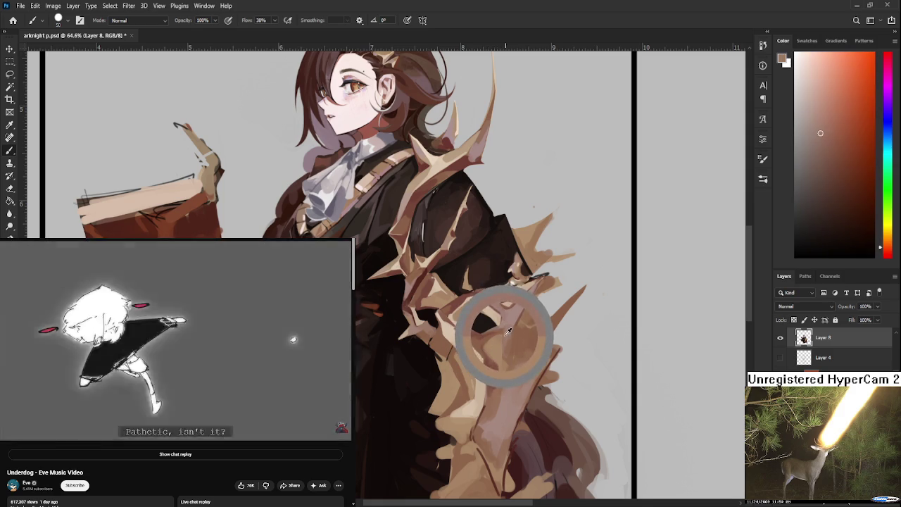
left_click(510, 328, "alt")
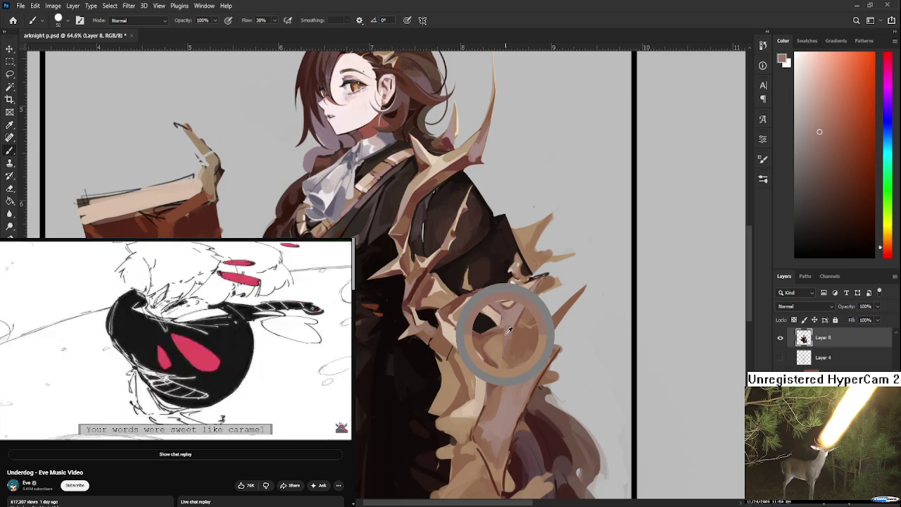
left_click(510, 329, "alt")
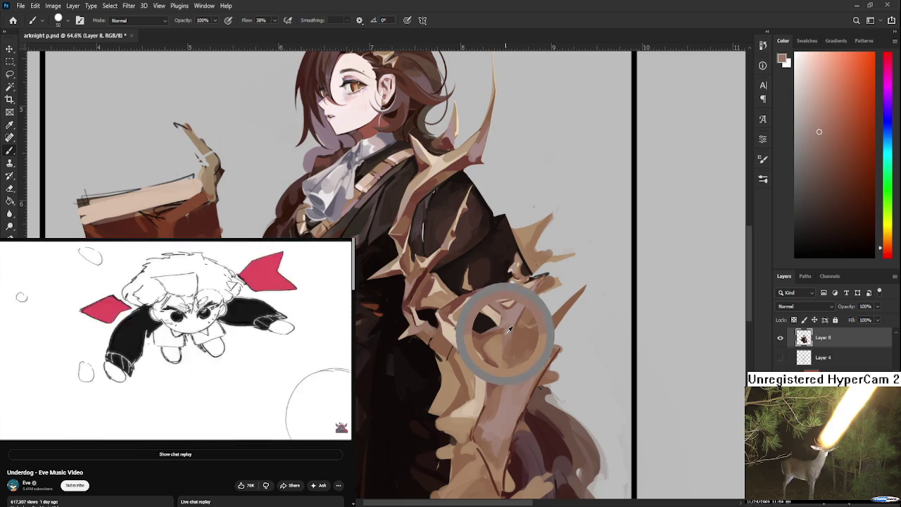
left_click(504, 333, "alt")
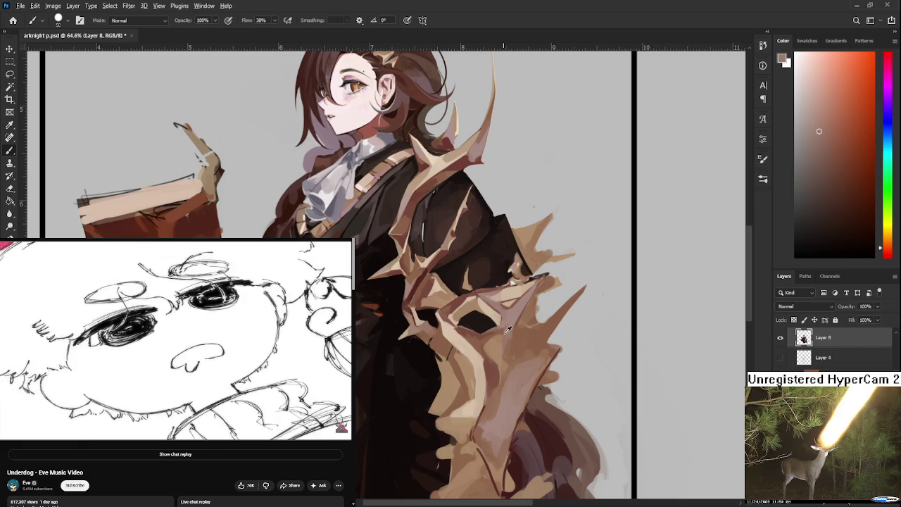
Step: Sample several bone-armor colours, ending with a near-black brown from the coat
left_click(517, 345, "alt")
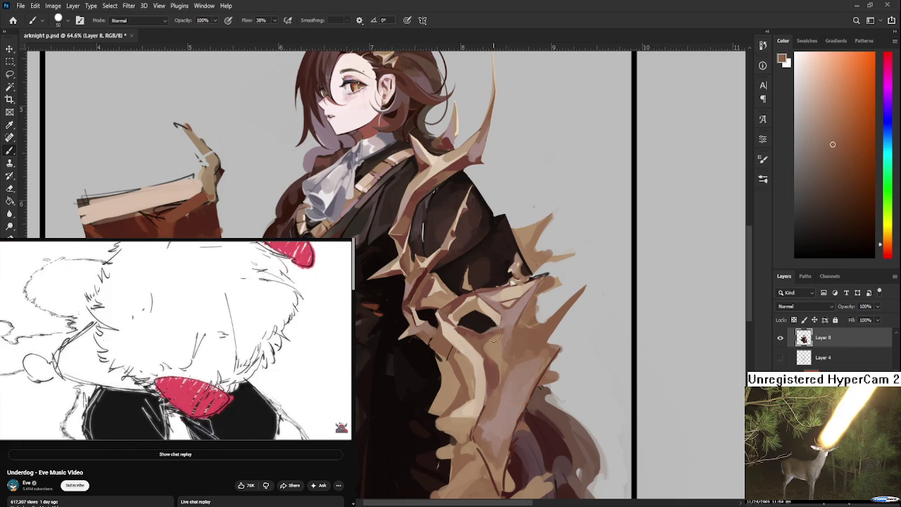
left_click(509, 339, "alt")
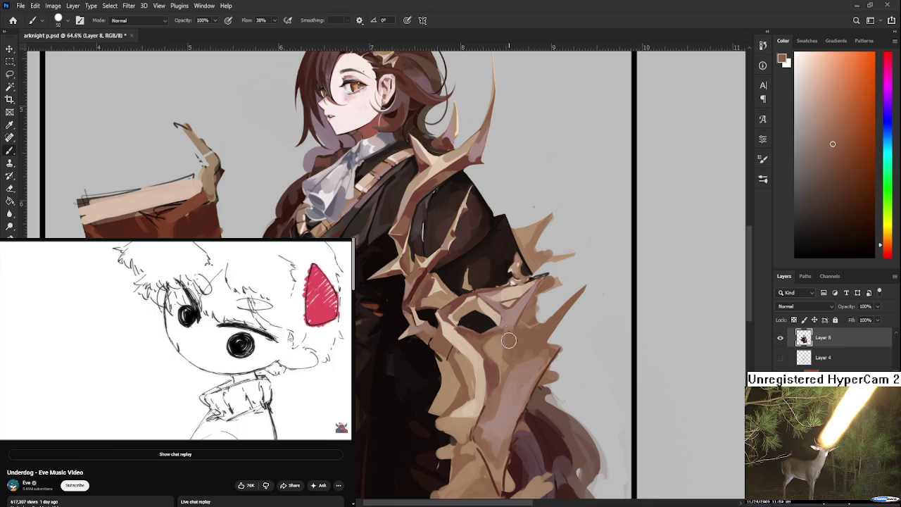
left_click(511, 339, "alt")
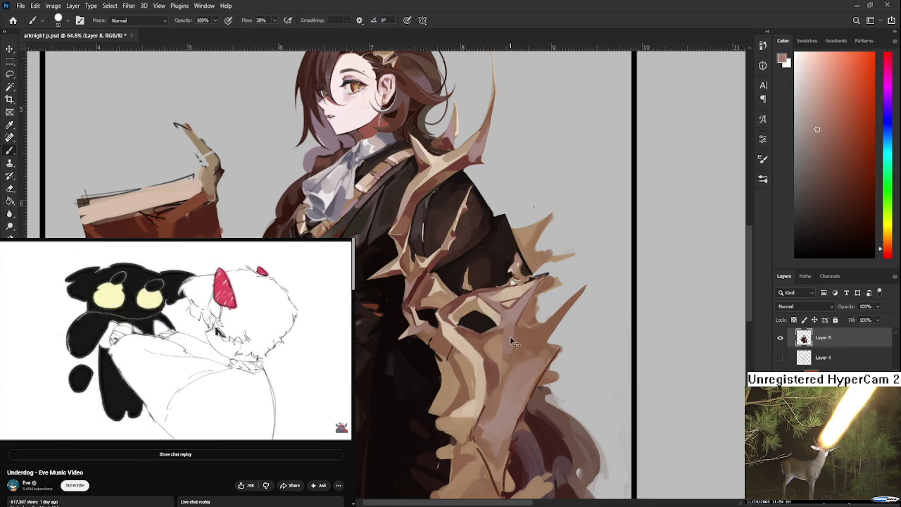
left_click(512, 344, "alt")
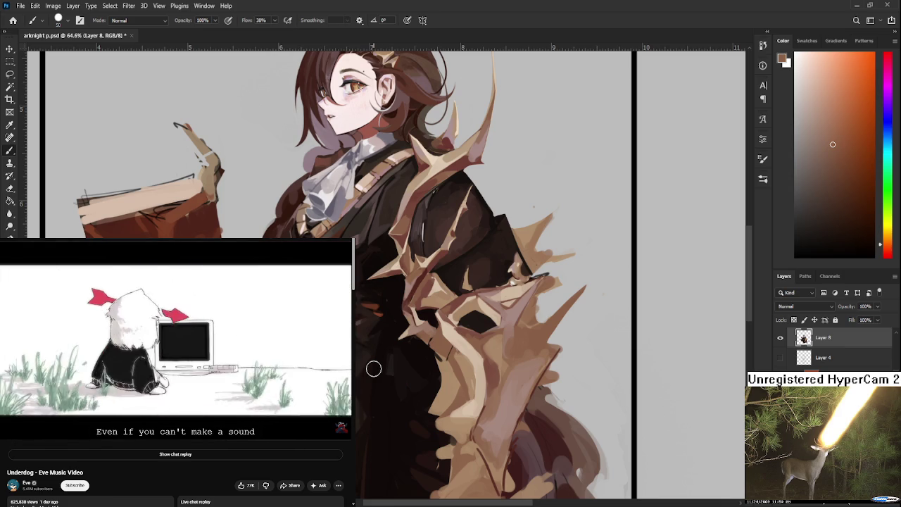
left_click(394, 356, "alt")
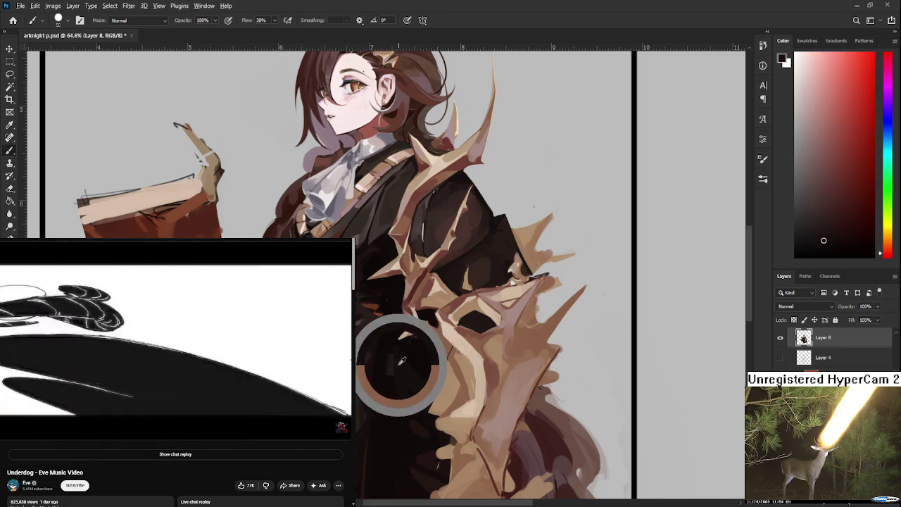
Step: Pick a light beige from the armor and pause the music video
left_click(447, 362, "alt")
left_click(481, 344, "alt")
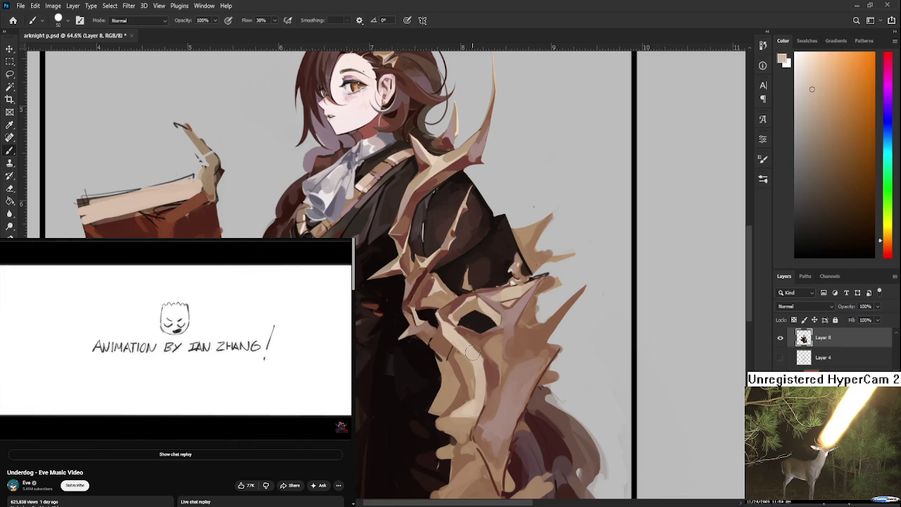
left_click(203, 378)
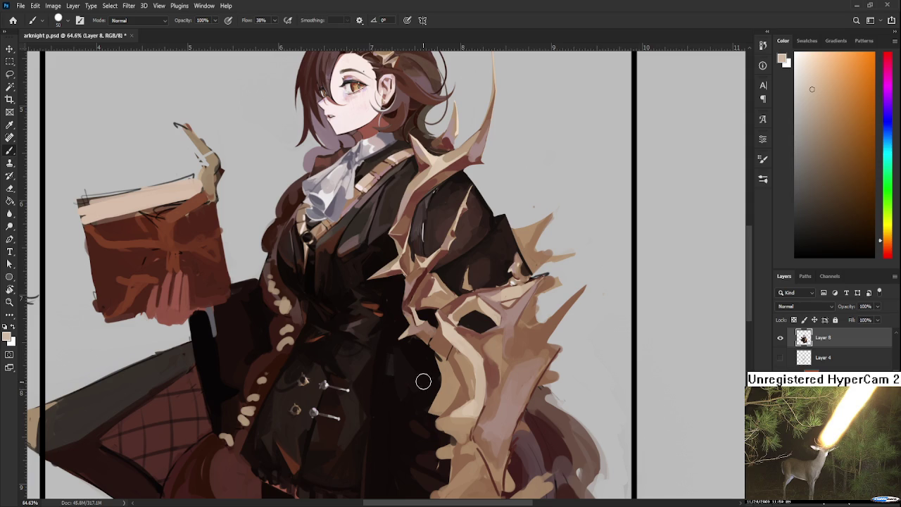
scroll(440, 361, "up", 2)
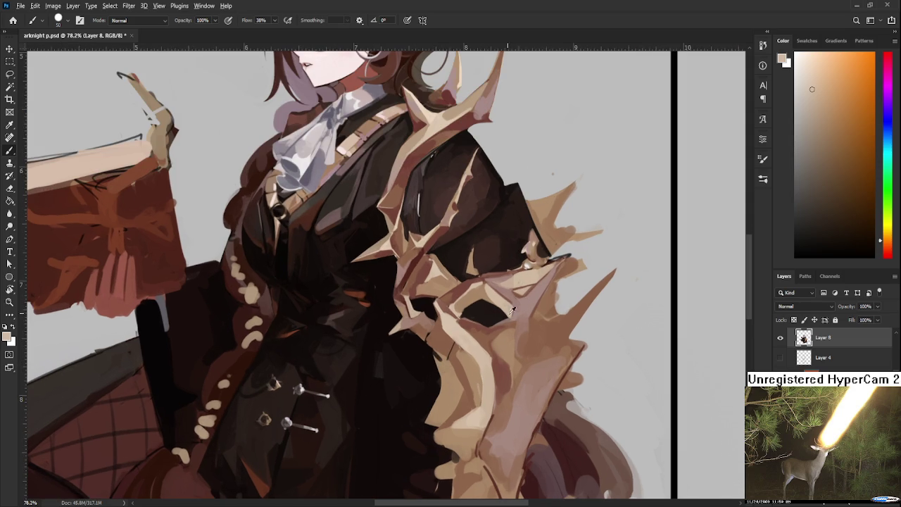
Step: Sample a range of reddish and orange browns from the armor shading
left_click(486, 325, "alt")
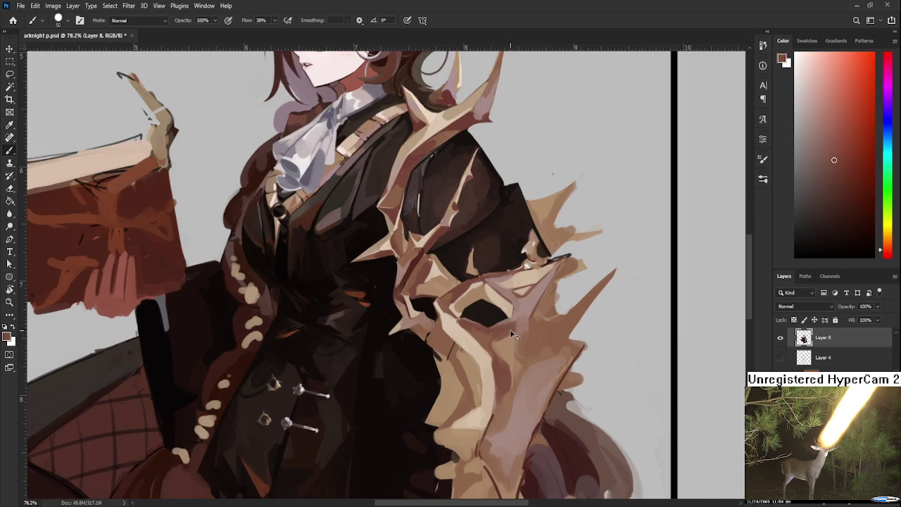
left_click(503, 330, "alt")
left_click(497, 344, "alt")
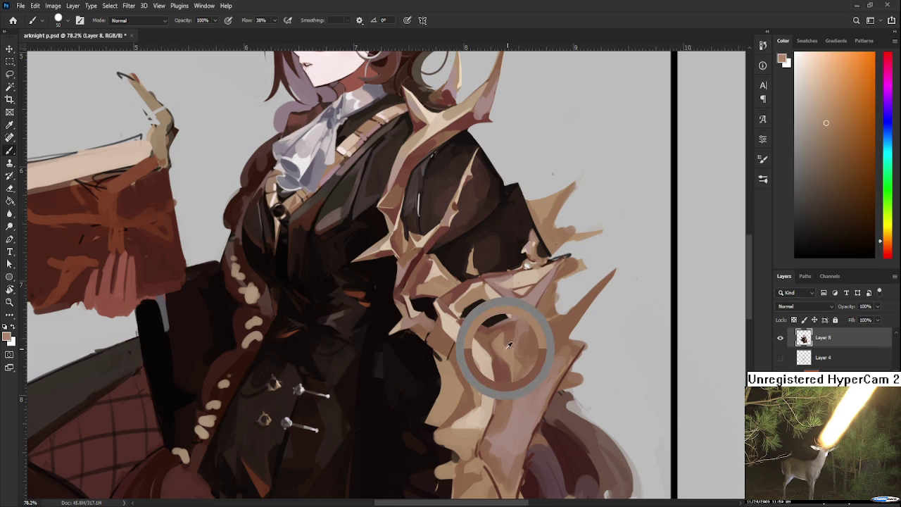
left_click(502, 322, "alt")
left_click(492, 342, "alt")
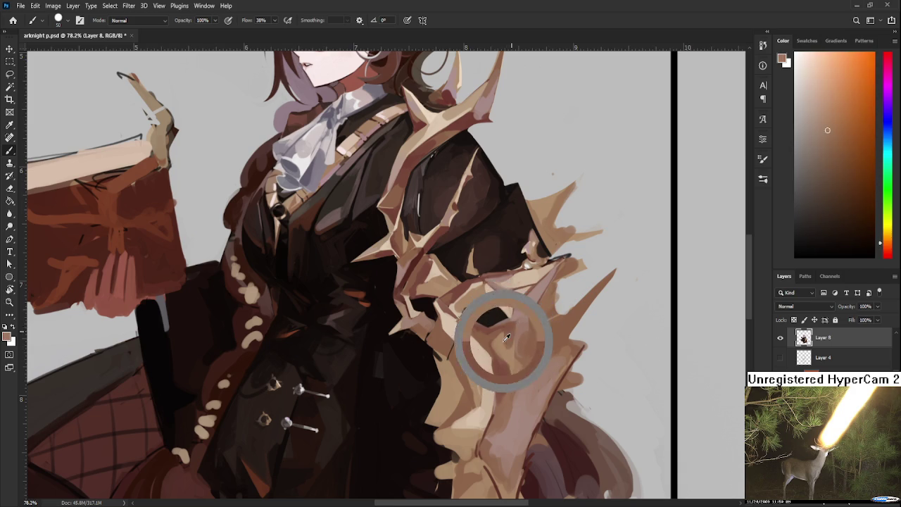
left_click(504, 340, "alt")
left_click(510, 334, "alt")
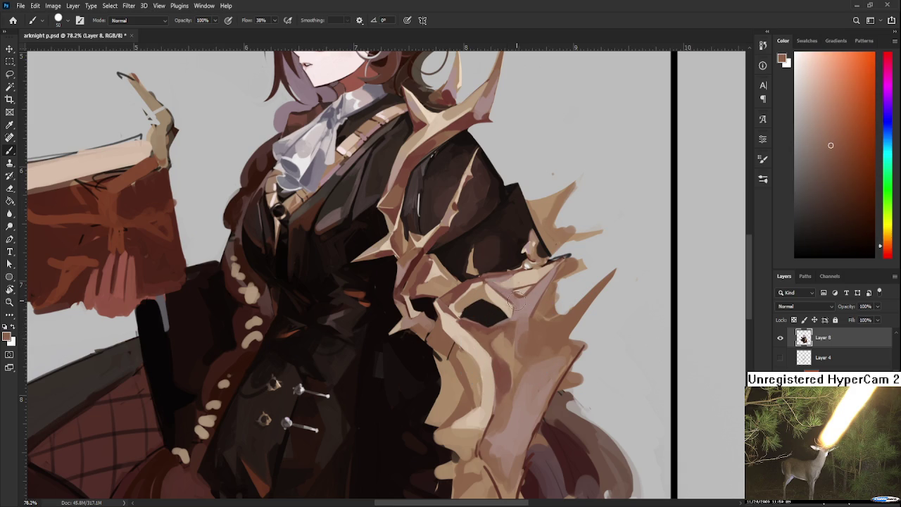
left_click(517, 310, "alt")
left_click_drag(535, 327, 453, 280)
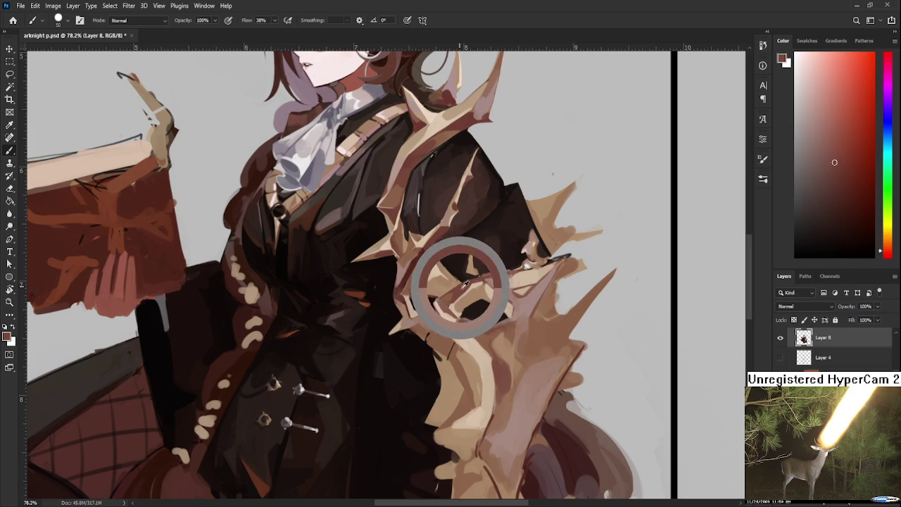
left_click(403, 271, "alt")
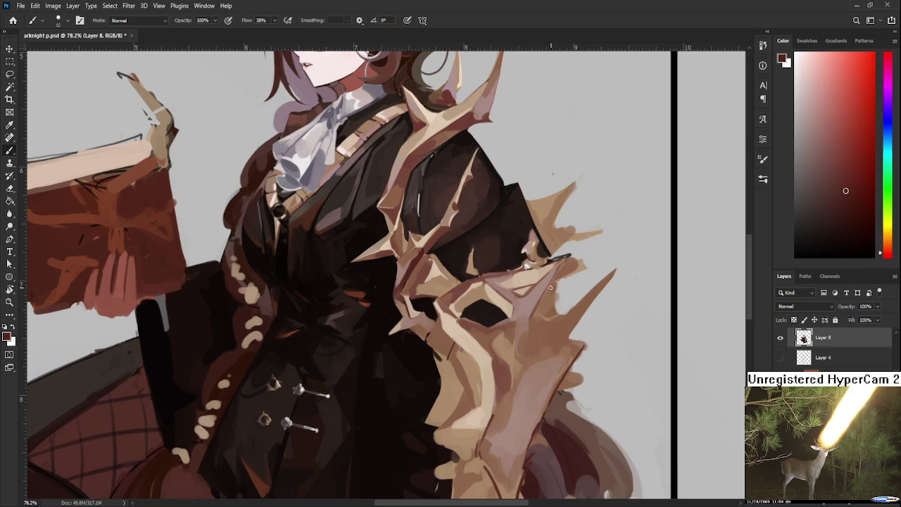
Step: Pick light tans and darker browns for the armor highlights and shading near the head
left_click_drag(553, 287, 547, 306)
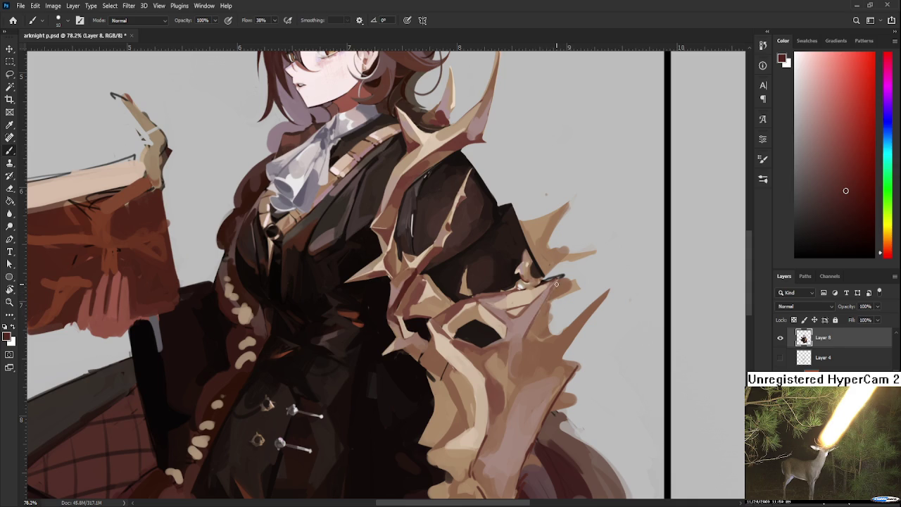
left_click(556, 289, "alt")
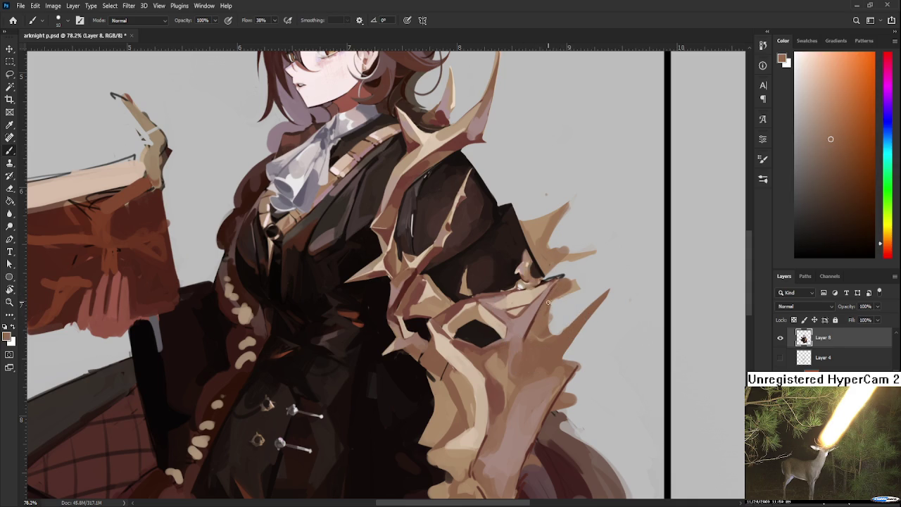
left_click(526, 292, "alt")
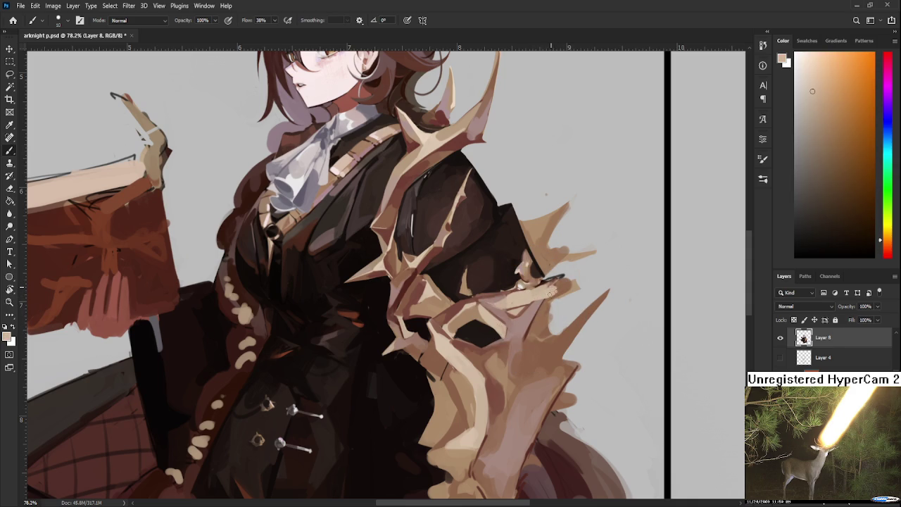
left_click(562, 285, "alt")
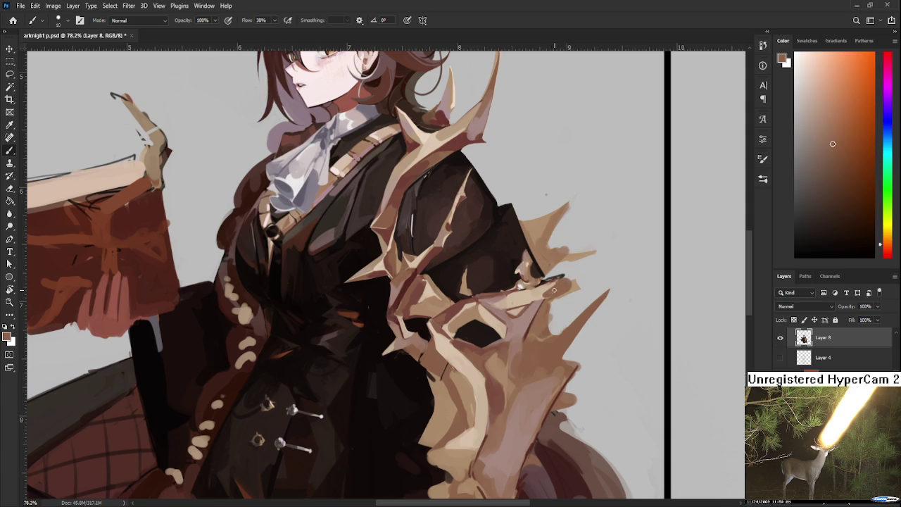
left_click_drag(555, 288, 565, 299)
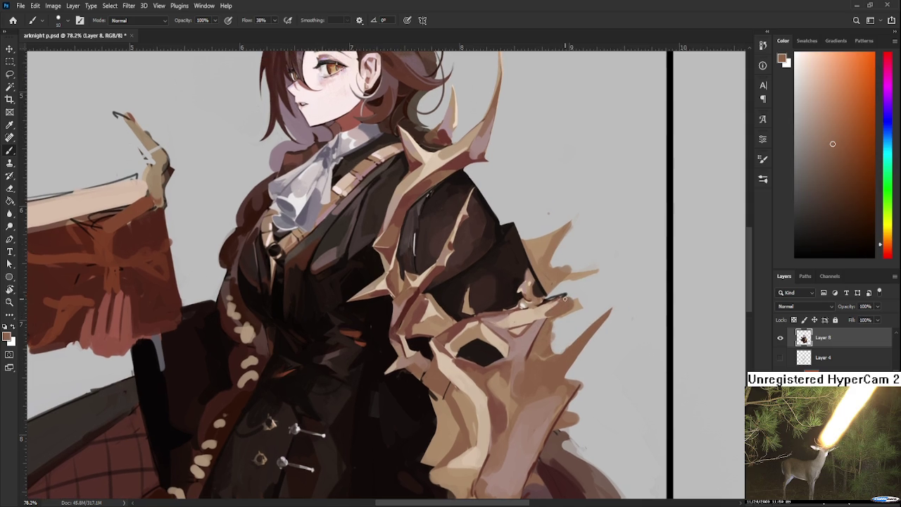
left_click(533, 291, "alt")
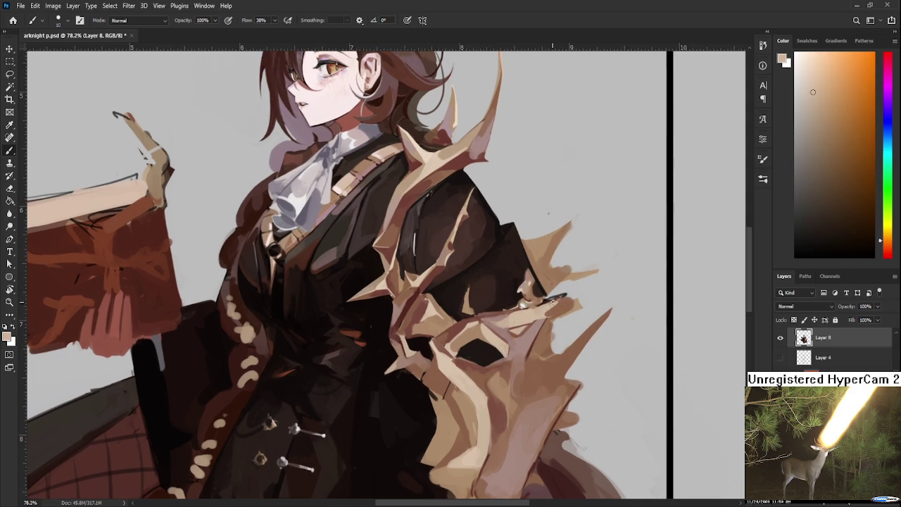
left_click(561, 301, "alt")
left_click_drag(563, 307, 565, 322)
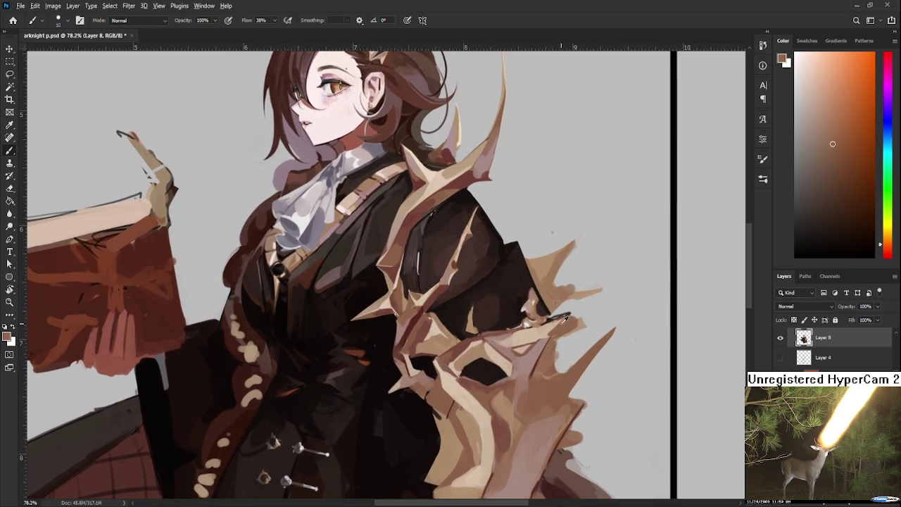
left_click(549, 324, "alt")
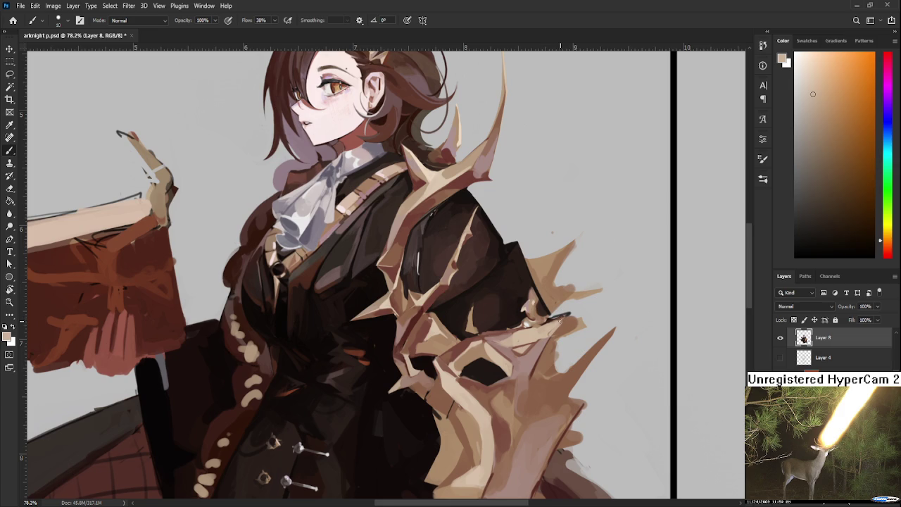
left_click(538, 308, "alt")
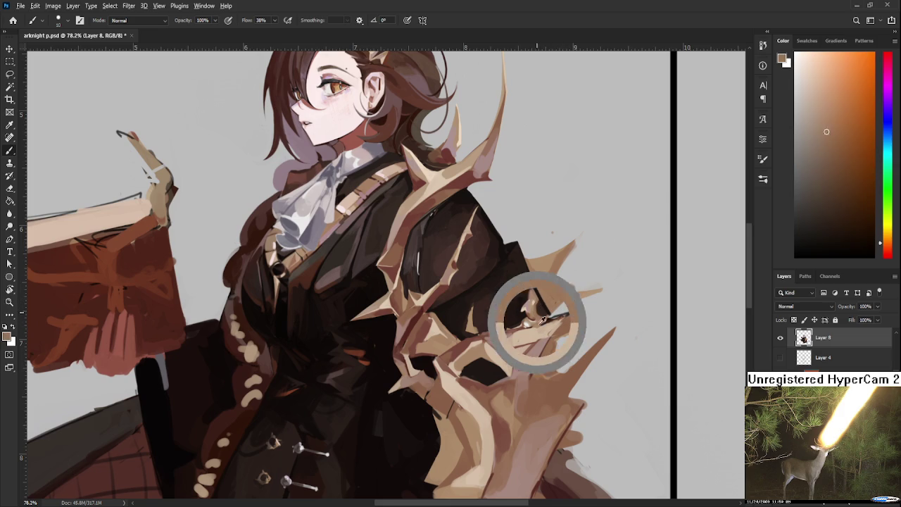
left_click(519, 338, "alt")
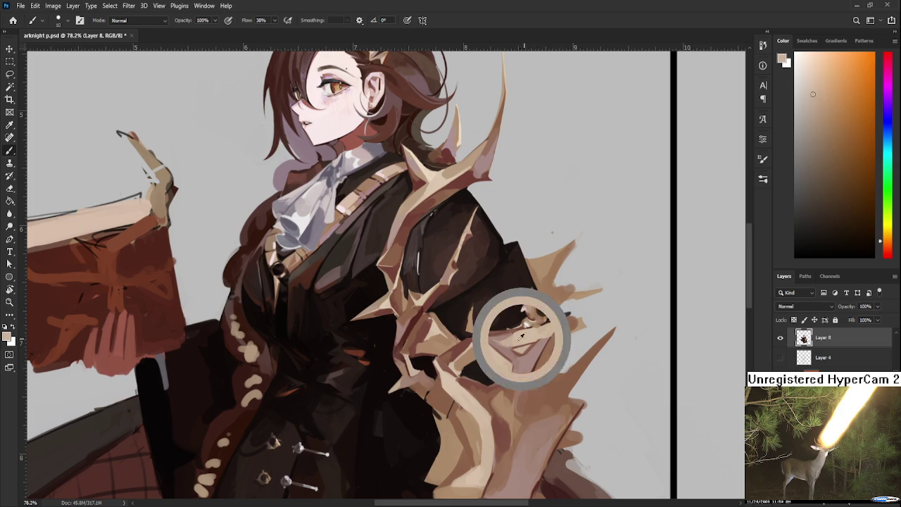
Step: Sample dark brown from the coat for the armor's shadows and gaps
left_click(473, 352, "alt")
left_click(465, 368, "alt")
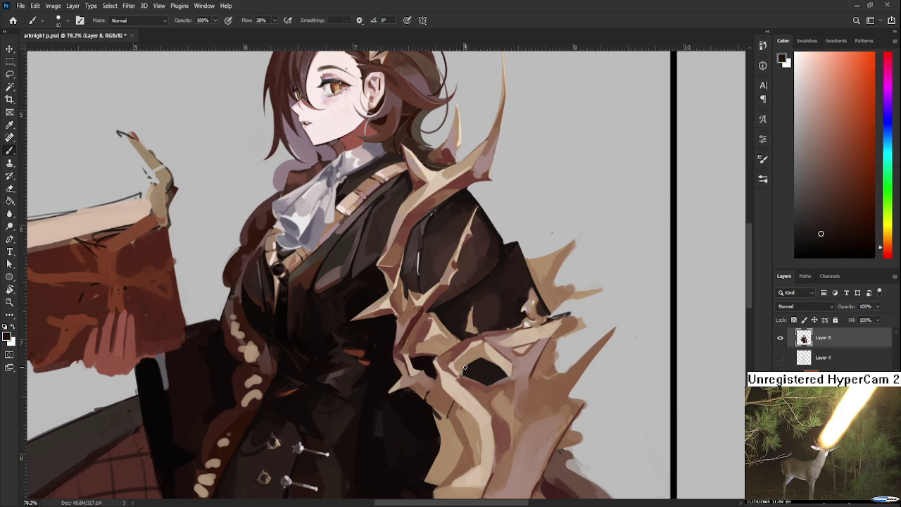
left_click(463, 364, "alt")
left_click(463, 360, "alt")
left_click(468, 367, "alt")
mouse_move(427, 354)
left_mouse_down()
mouse_move(450, 361)
mouse_move(386, 315)
mouse_move(380, 327)
left_mouse_up()
Step: Sample reddish-browns and paint the armor's dark gap near-black
left_click(374, 317, "alt")
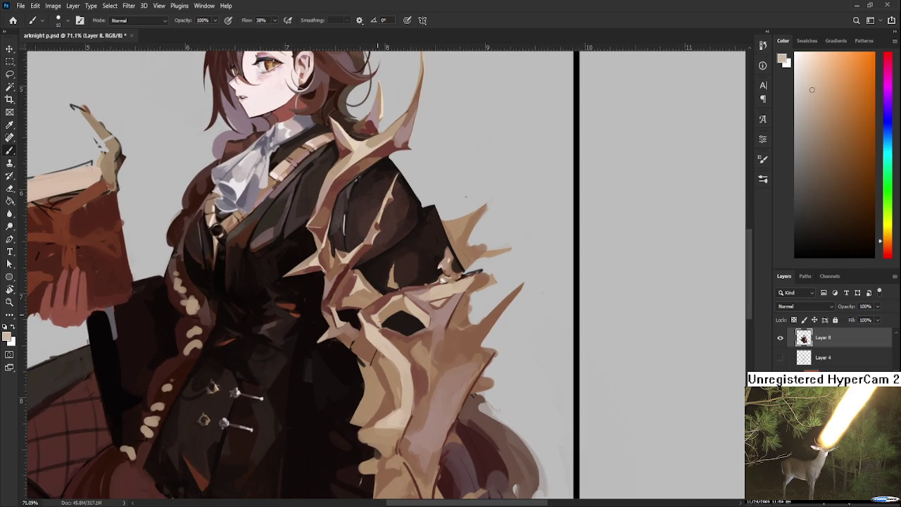
left_click(375, 311, "alt")
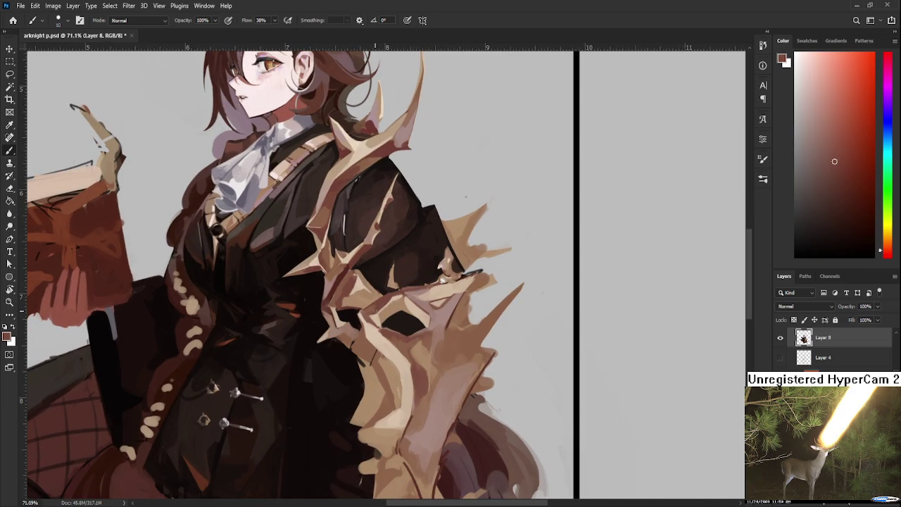
left_click(373, 314, "alt")
left_click(371, 316, "alt")
left_click(378, 308, "alt")
left_click(374, 309, "alt")
left_click(371, 309, "alt")
left_click(369, 311, "alt")
left_click_drag(372, 312, 385, 322, "alt")
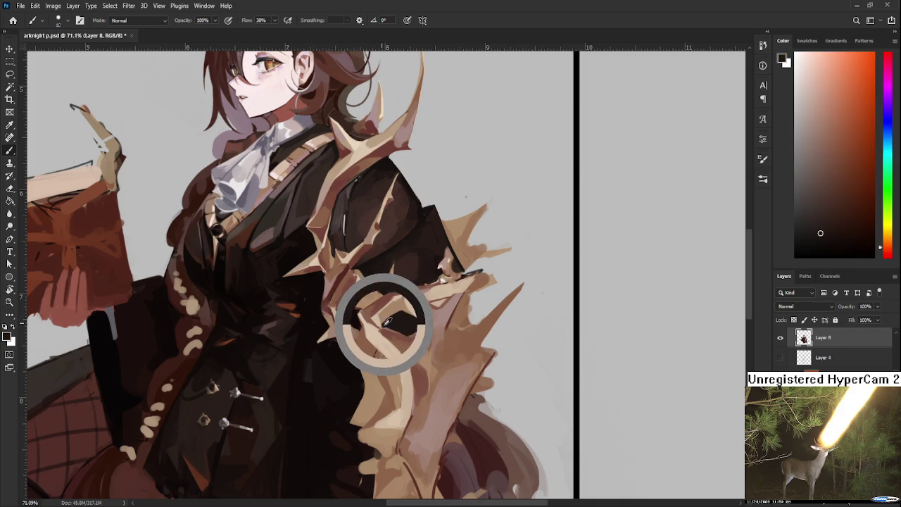
left_click(397, 313, "alt")
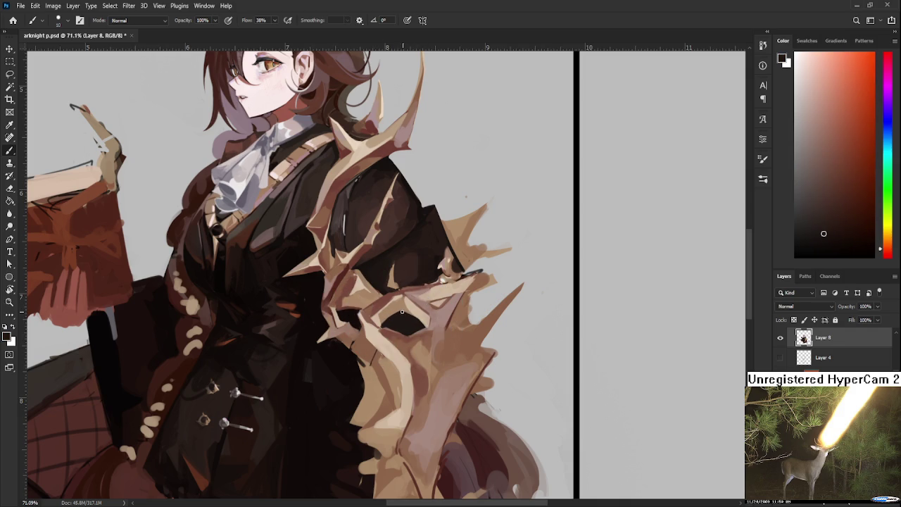
Step: Sample pinkish browns and orange tans along the armor edge
left_click(419, 311, "alt")
left_click(423, 304, "alt")
left_click(426, 293, "alt")
left_click(419, 293, "alt")
left_click(431, 290, "alt")
left_click(428, 289, "alt")
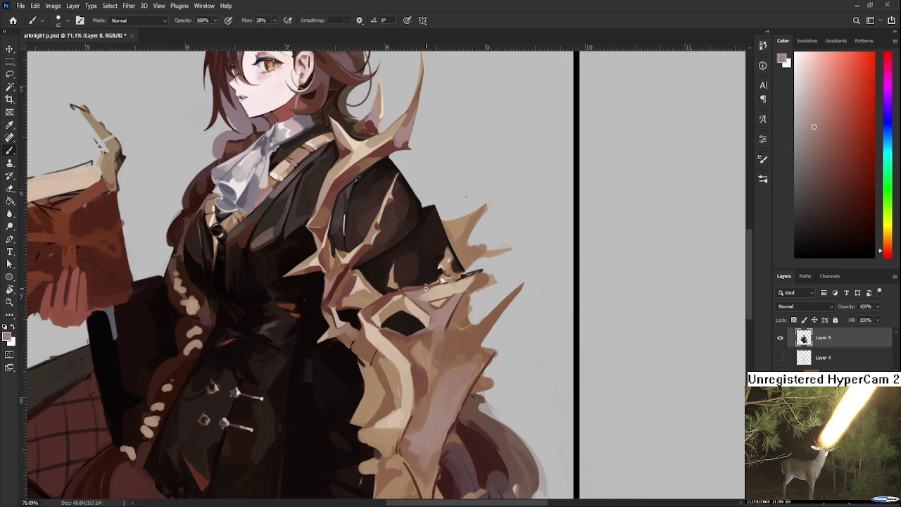
left_click(433, 288, "alt")
left_click(440, 286, "alt")
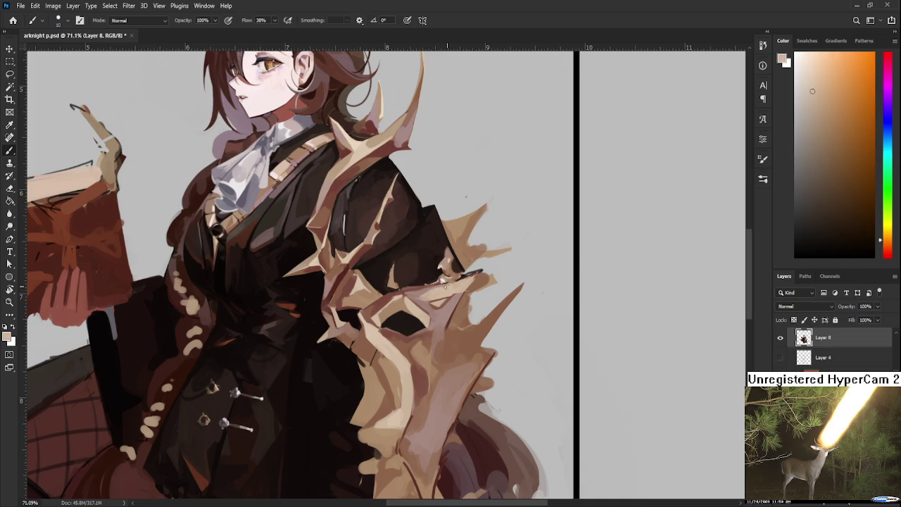
left_click_drag(459, 286, 450, 323)
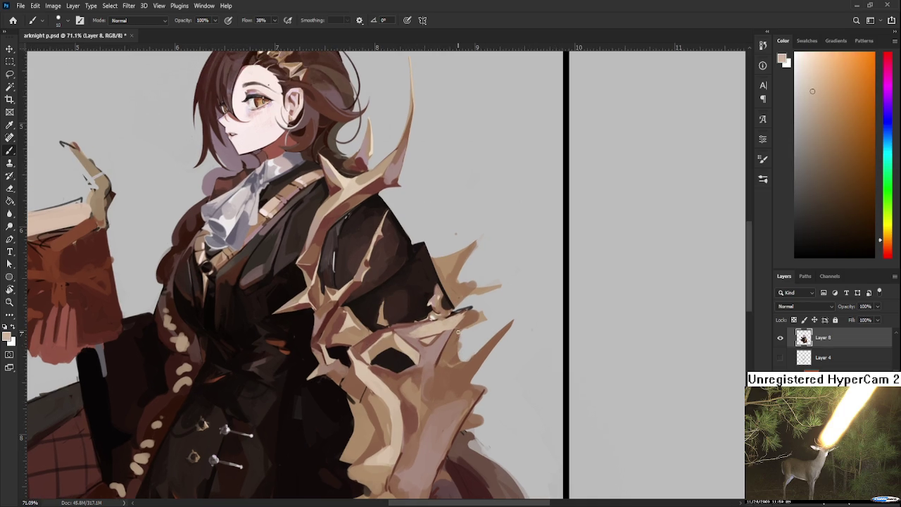
Step: Zoom to 78.2% and paint a beige stroke on the shoulder spike tip
scroll(458, 331, "down", 3)
scroll(459, 338, "up", 2)
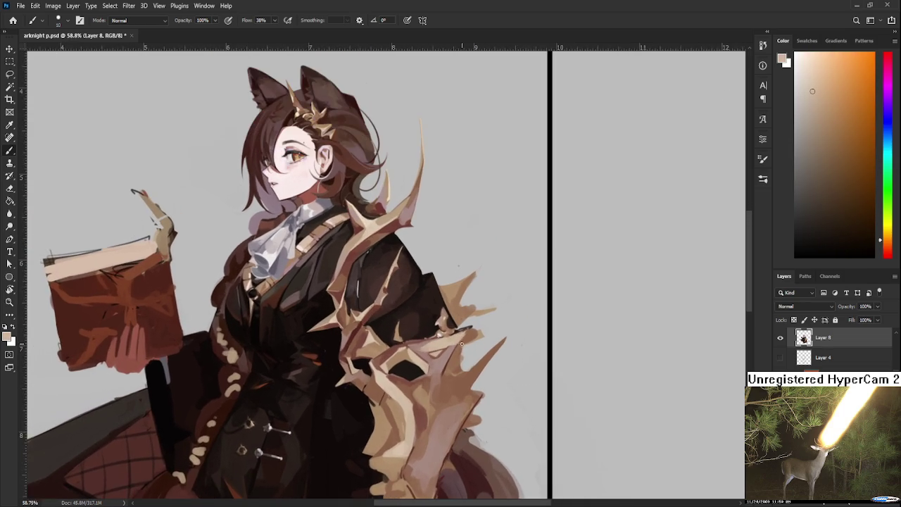
scroll(461, 343, "up", 1)
scroll(484, 369, "up", 1)
scroll(482, 367, "up", 1)
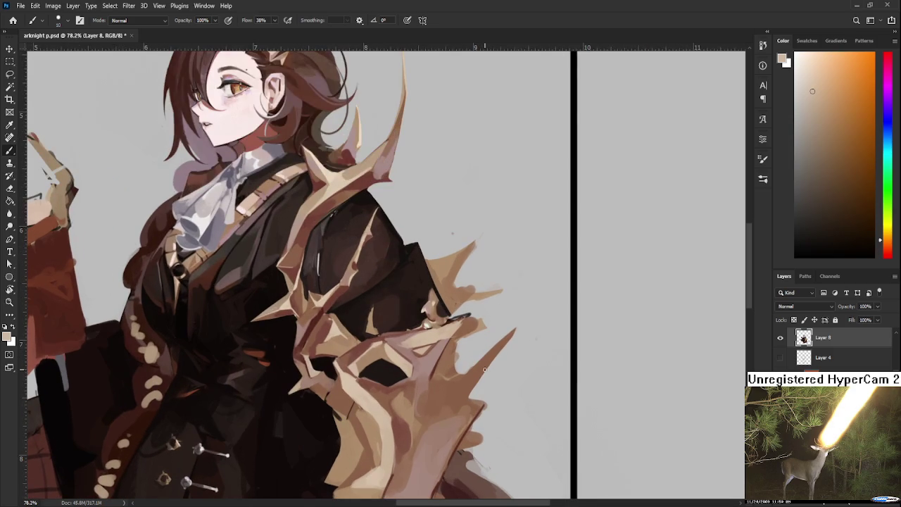
left_click_drag(479, 363, 471, 350)
left_click(430, 305, "alt")
left_click(437, 314, "alt")
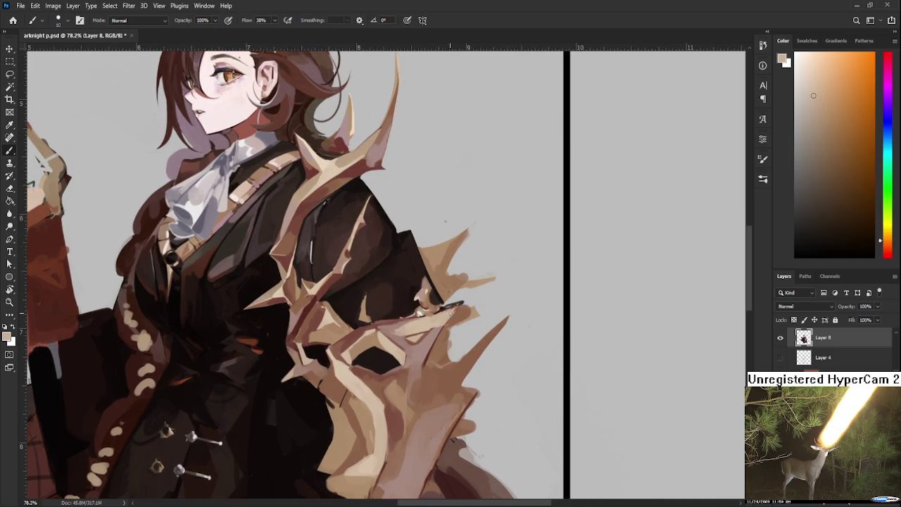
left_click_drag(493, 276, 469, 289)
Step: Resample the spike's tan, erase stray paint to trim it, then sample an armor brown
left_click(451, 296, "alt")
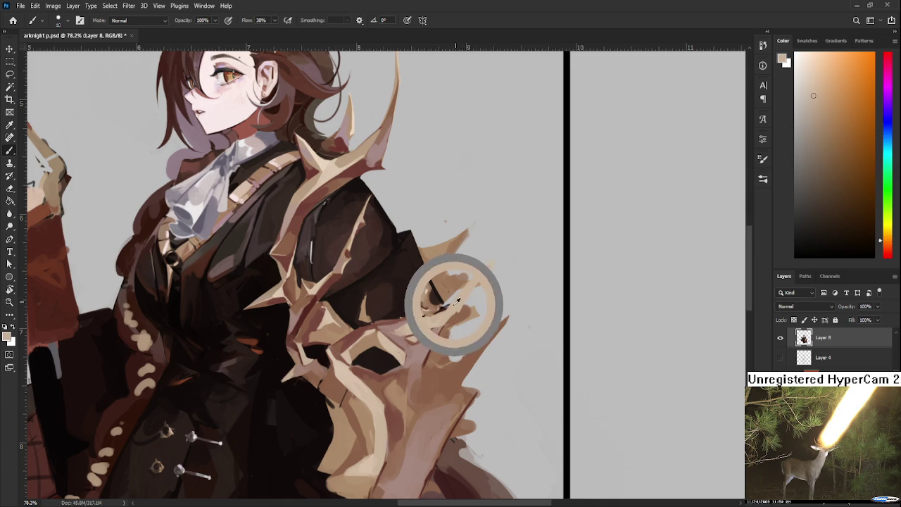
left_click(455, 301, "alt")
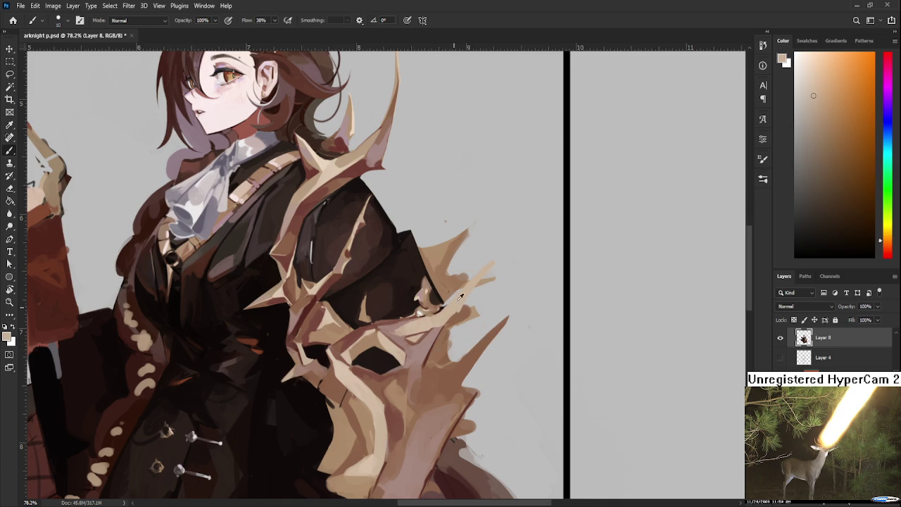
left_click(461, 313, "alt")
left_click(468, 310, "alt")
mouse_move(465, 314)
left_mouse_down()
mouse_move(479, 347)
mouse_move(496, 291)
left_mouse_up()
key("e")
key("b")
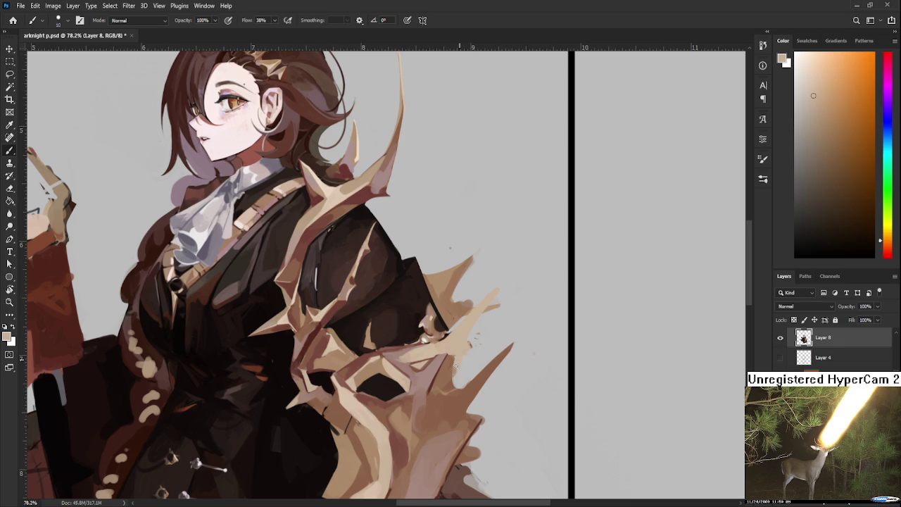
key("e")
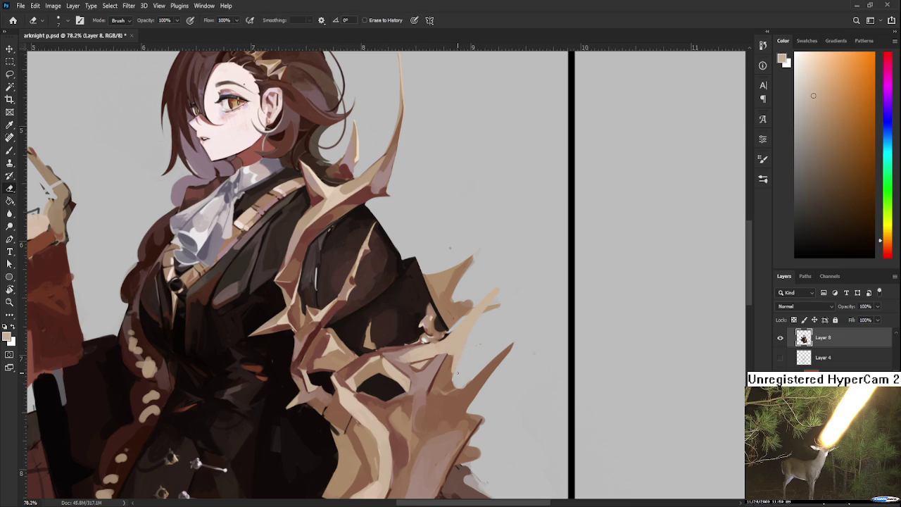
key("b")
left_click(452, 353, "alt")
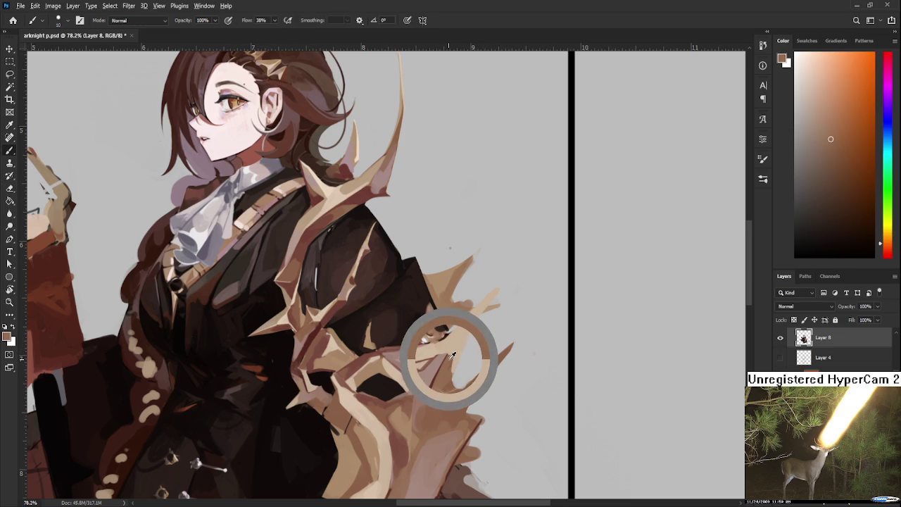